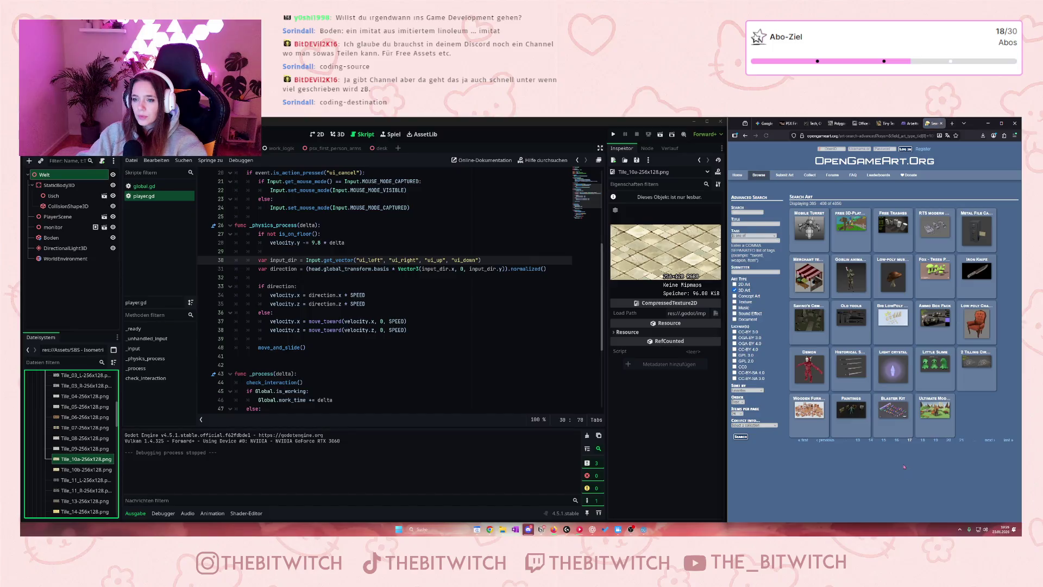
# Advance the 3D Art search results from page 18 through page 31, then step back one page
pyautogui.click(922, 440)
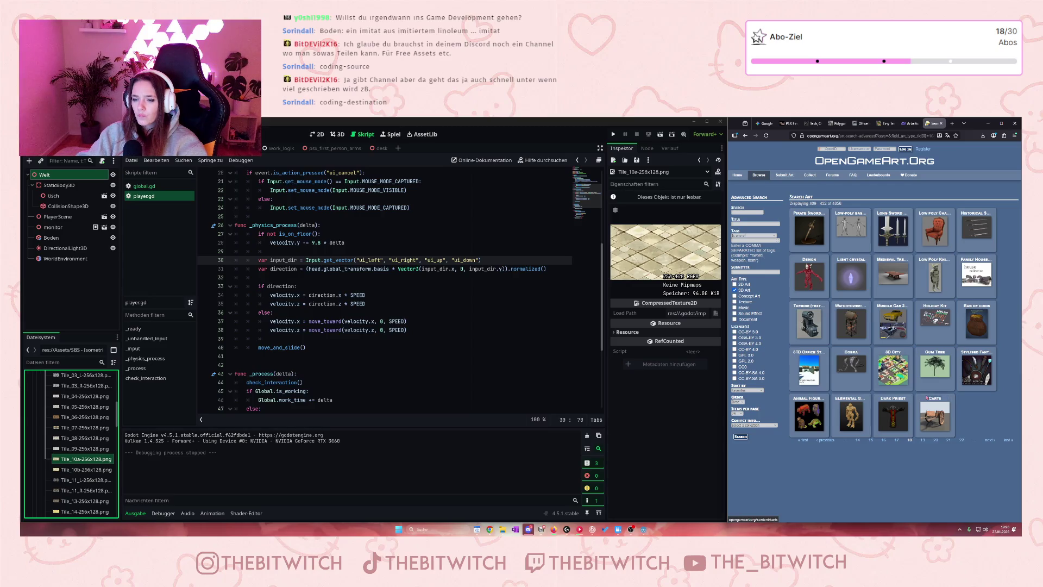
pyautogui.click(922, 440)
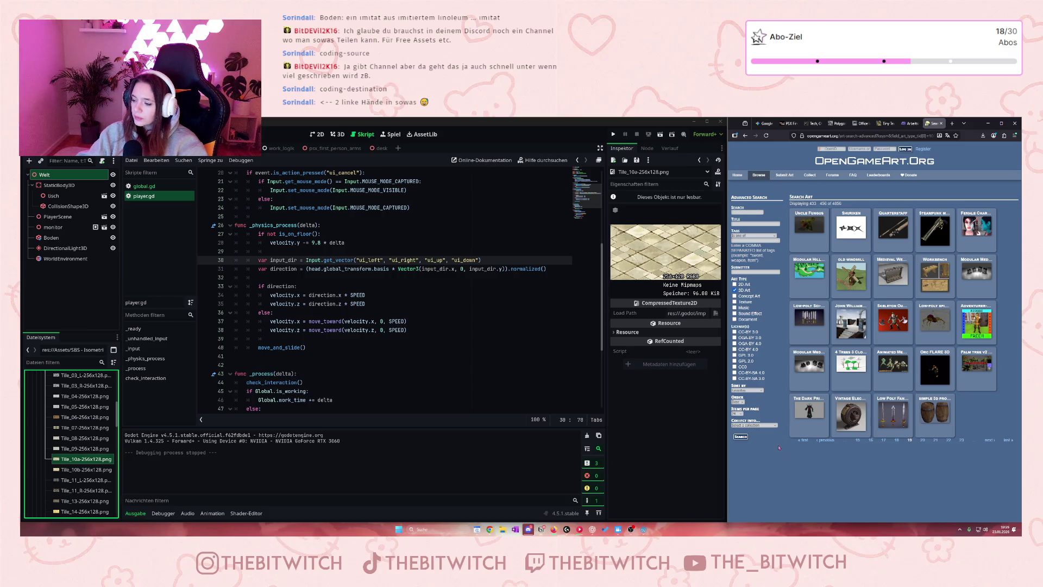
pyautogui.click(923, 440)
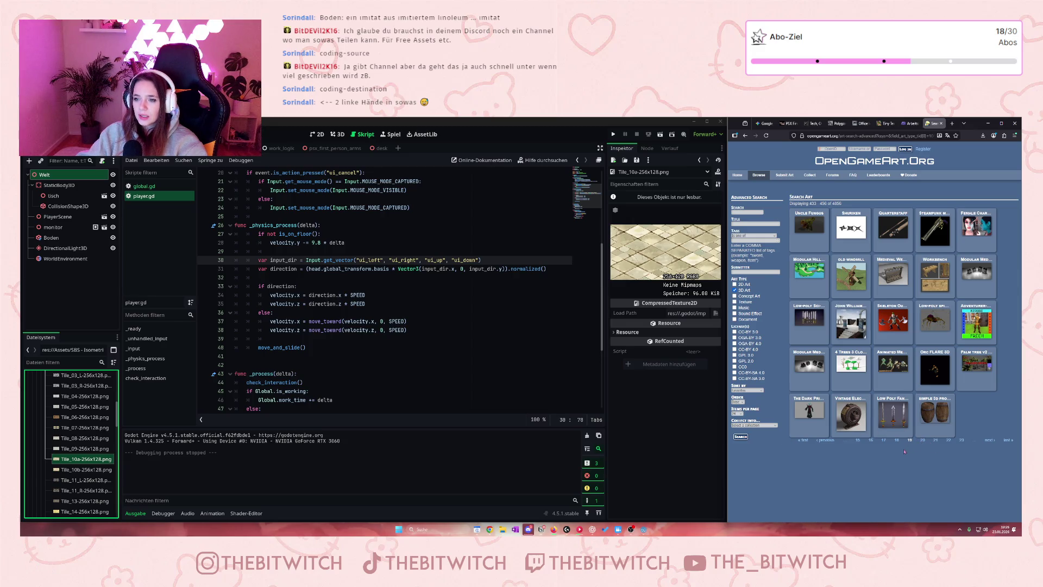
pyautogui.click(923, 440)
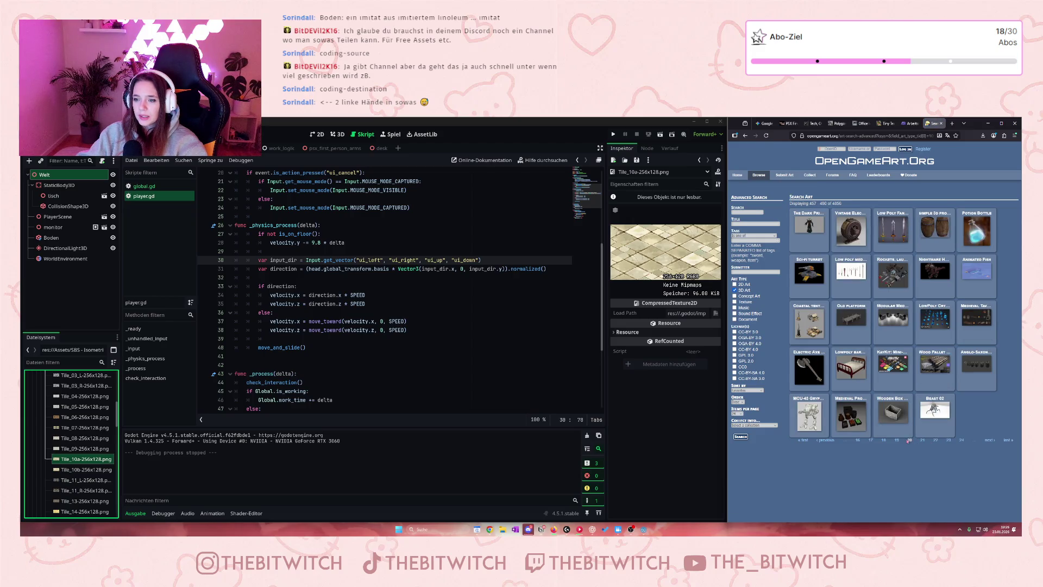
pyautogui.click(923, 440)
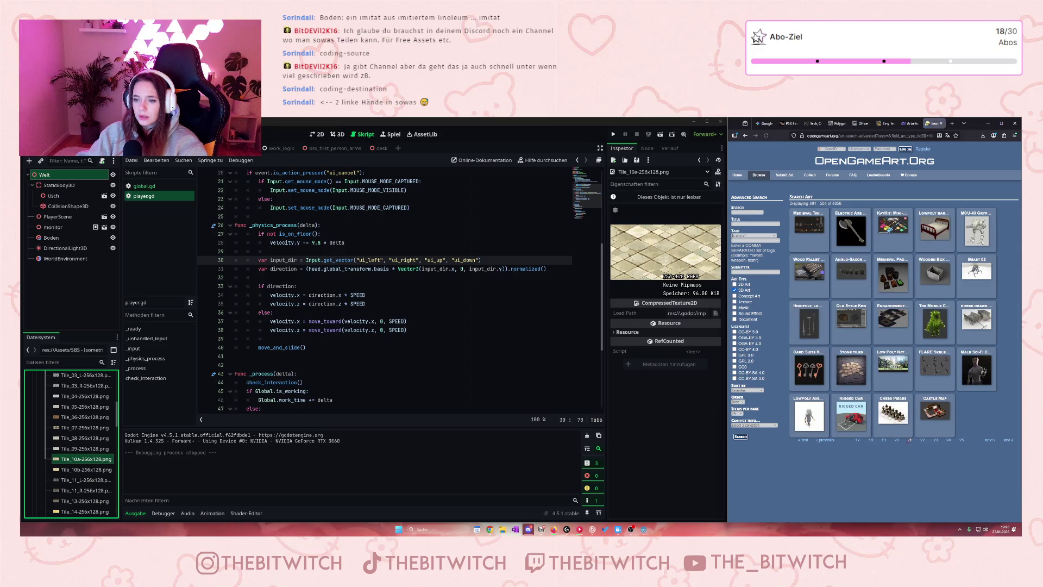
pyautogui.click(921, 441)
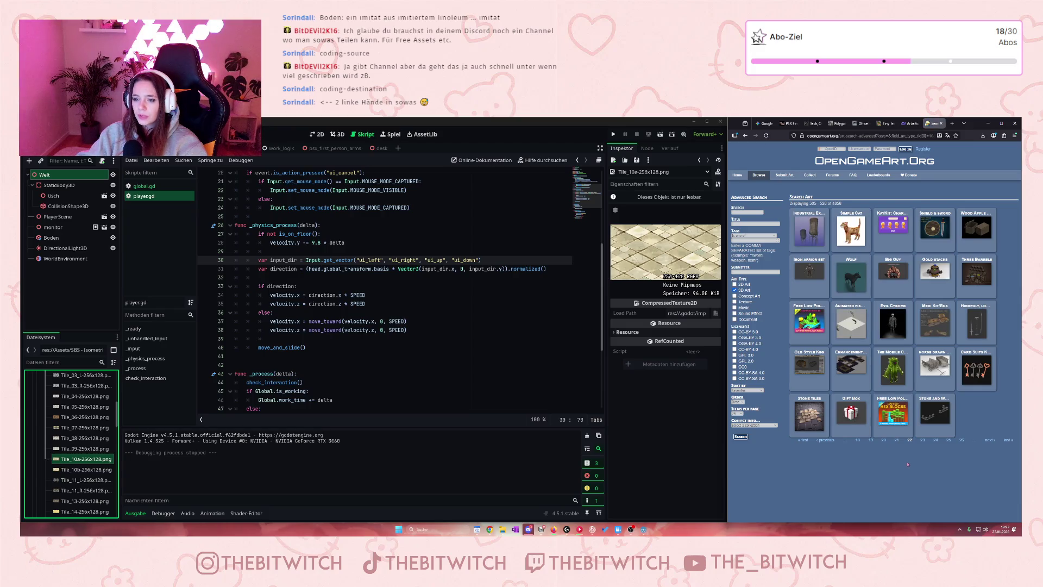
pyautogui.click(923, 441)
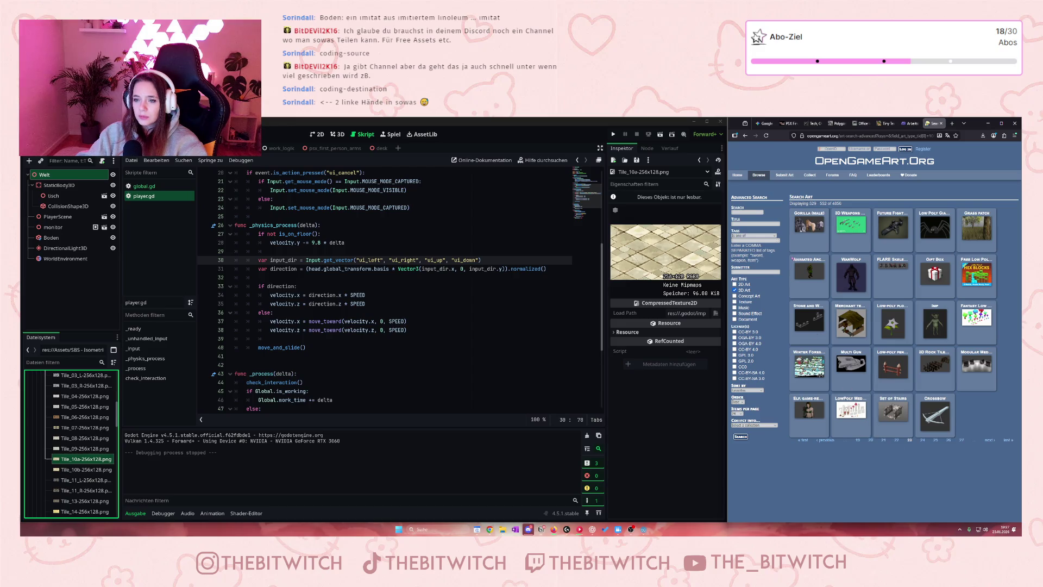
pyautogui.click(925, 441)
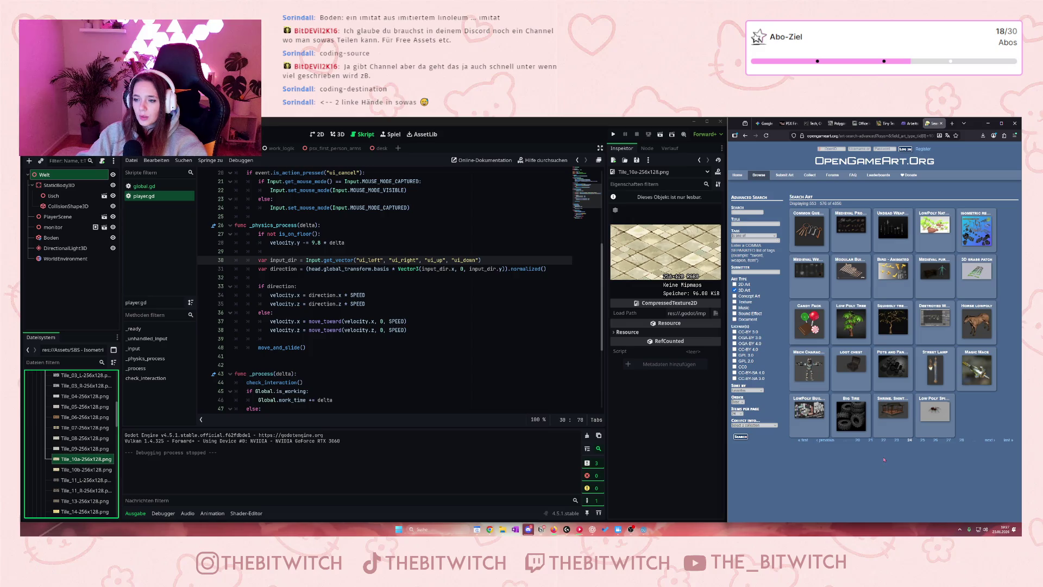
pyautogui.click(937, 441)
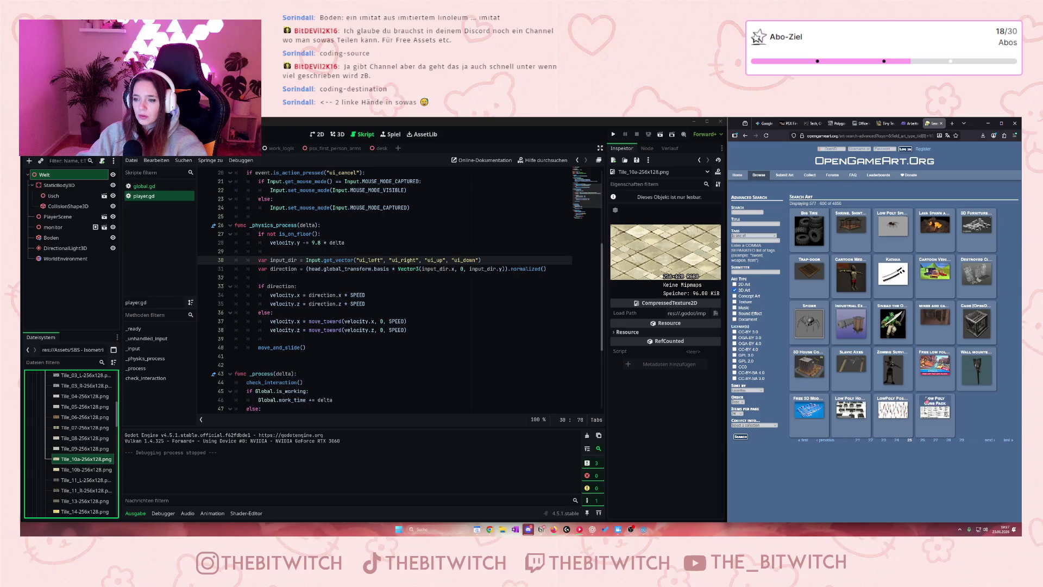
pyautogui.click(923, 441)
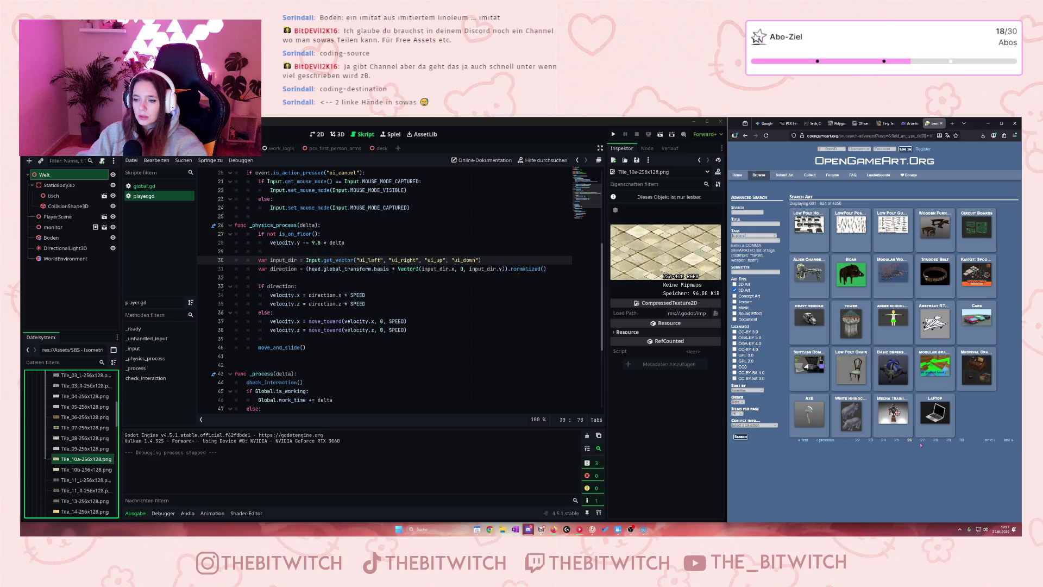
pyautogui.click(922, 441)
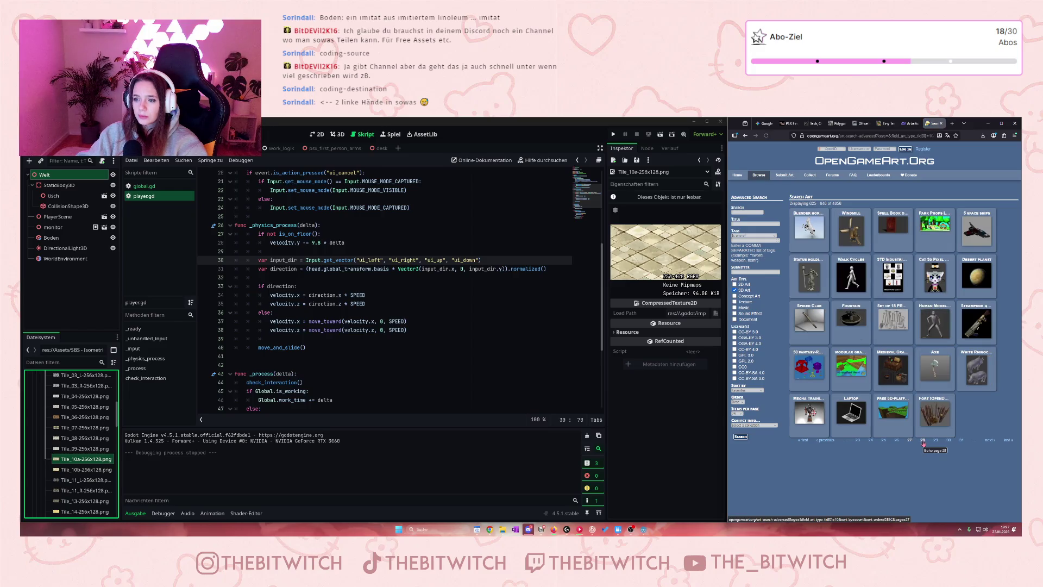
pyautogui.click(922, 441)
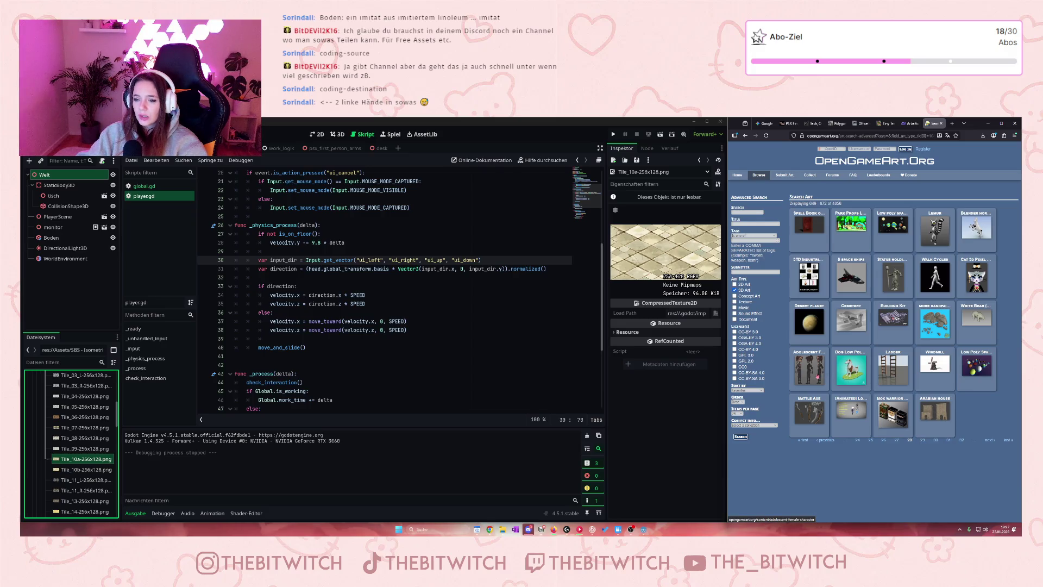
pyautogui.click(923, 440)
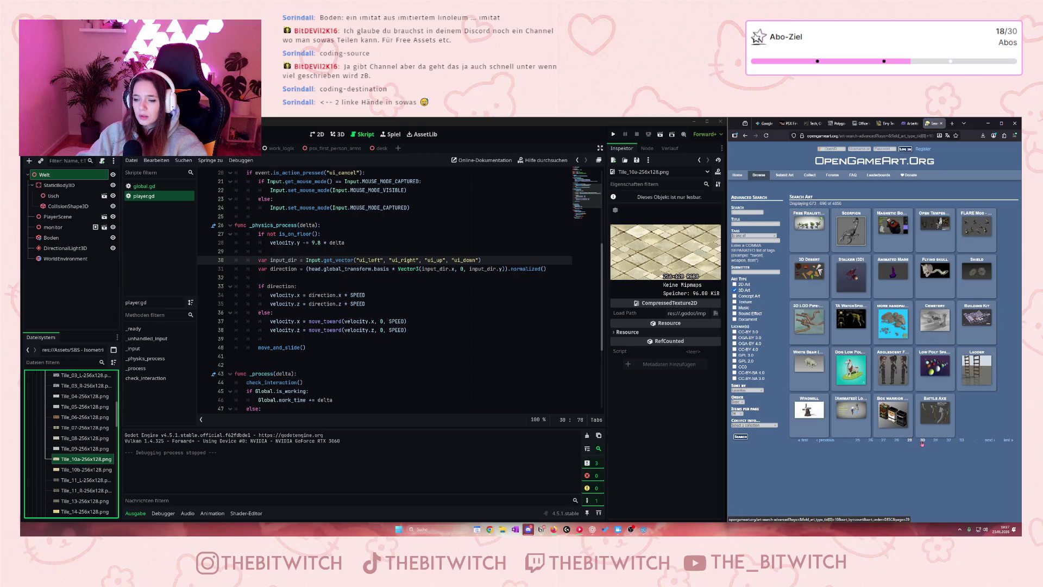
pyautogui.click(922, 440)
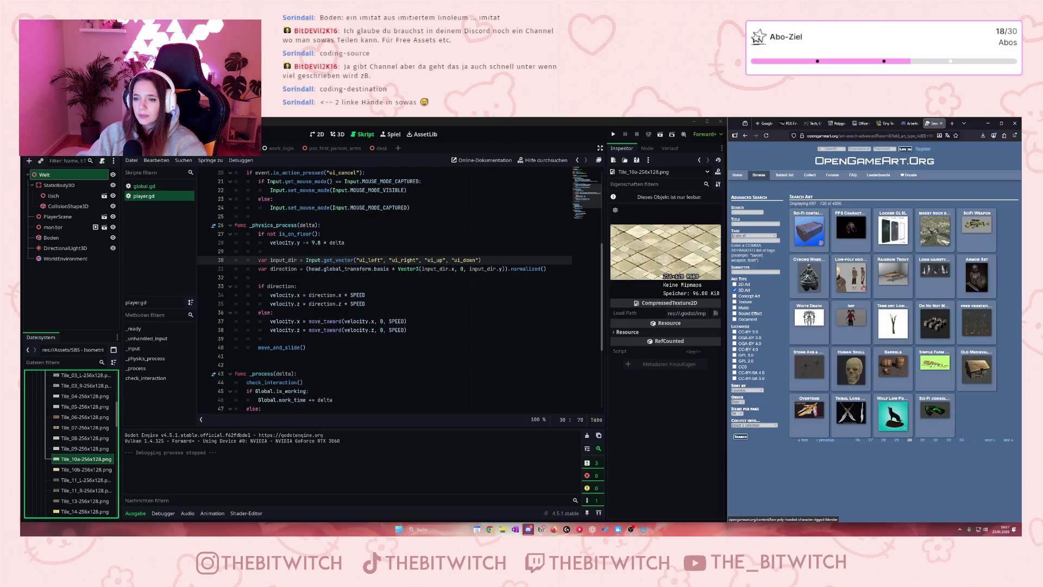
pyautogui.click(922, 441)
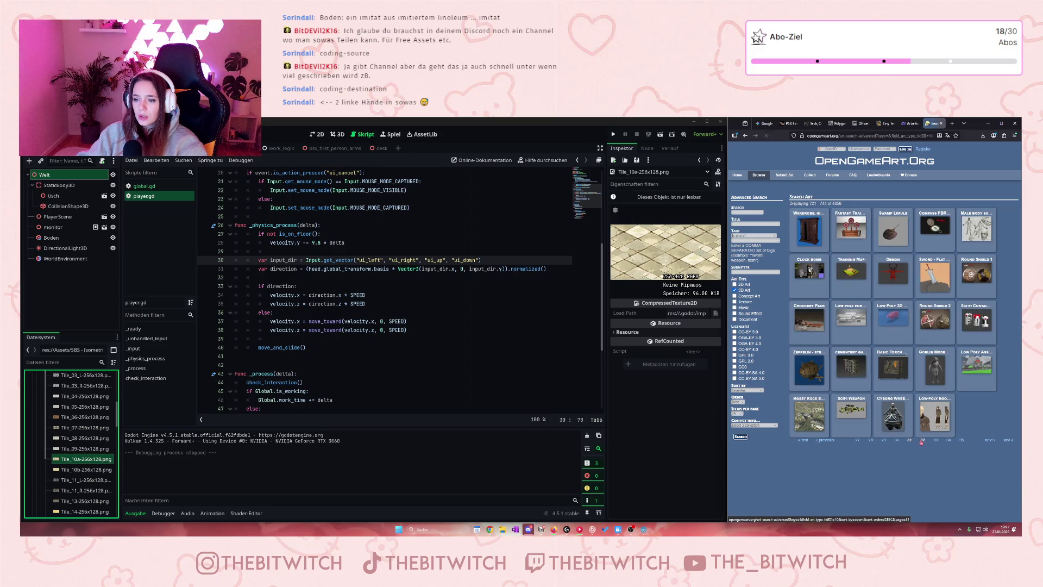
pyautogui.hotkey('alt', 'Left')
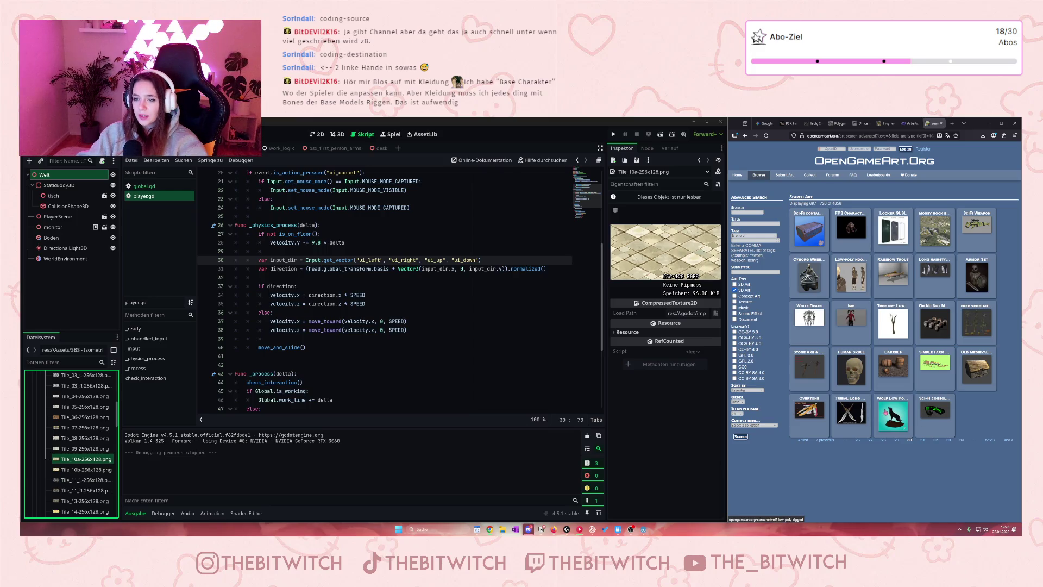
# Advance through results pages 31 to 34, then view the Benny, the Rottweiler page and go back
pyautogui.click(922, 440)
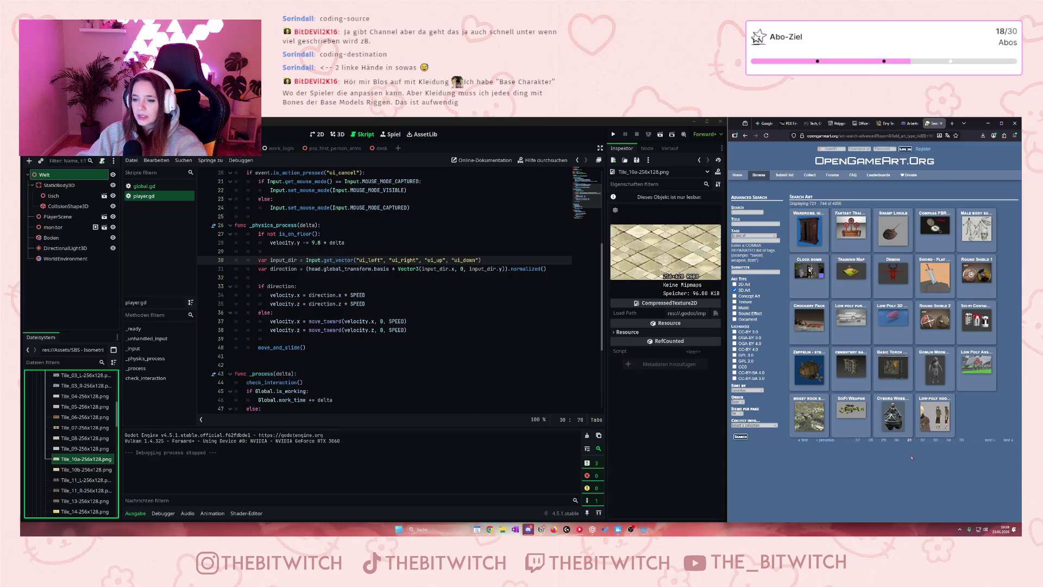
pyautogui.click(921, 440)
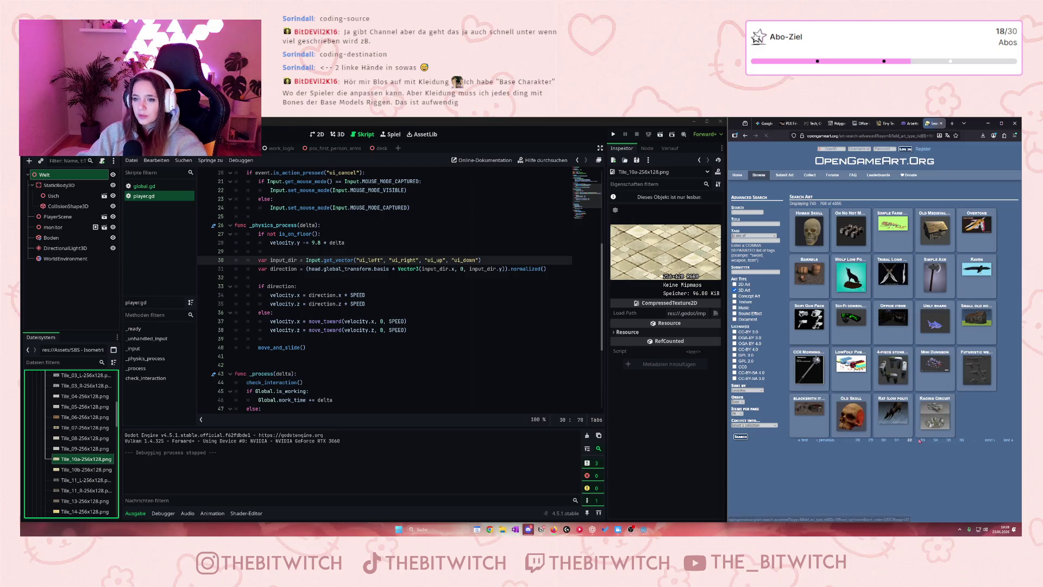
pyautogui.click(923, 440)
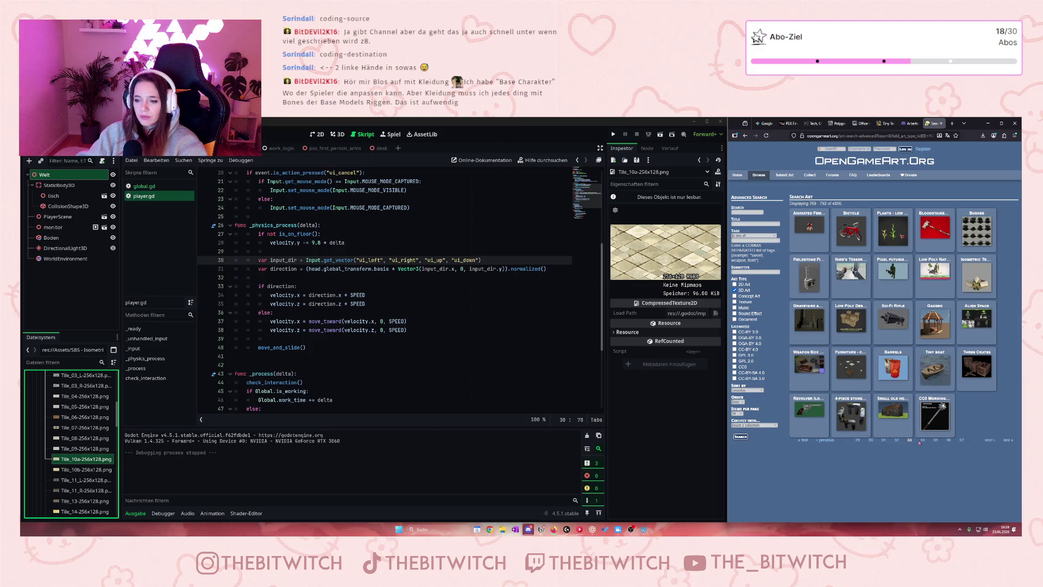
pyautogui.click(922, 441)
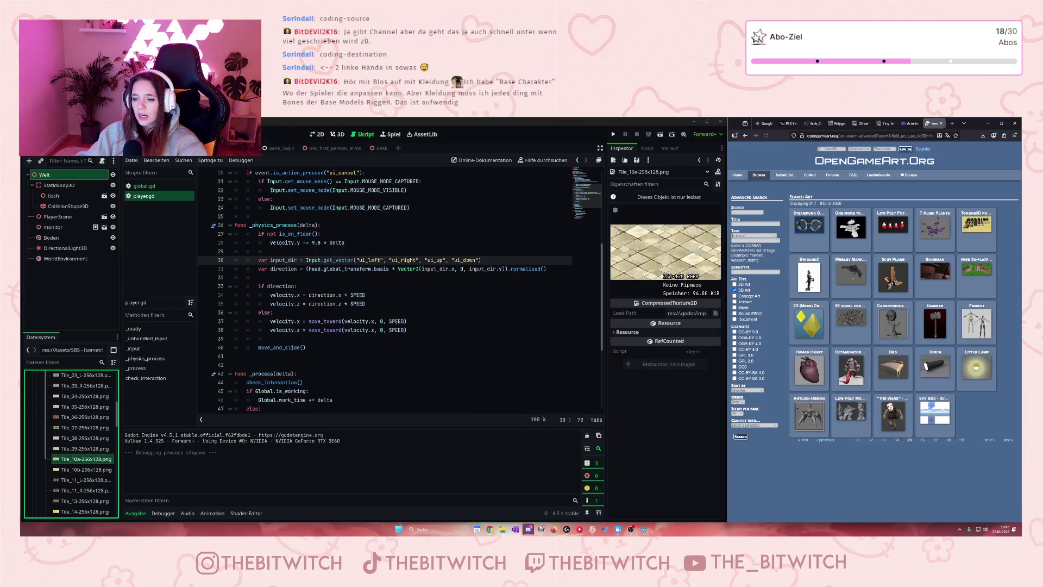
pyautogui.click(897, 418)
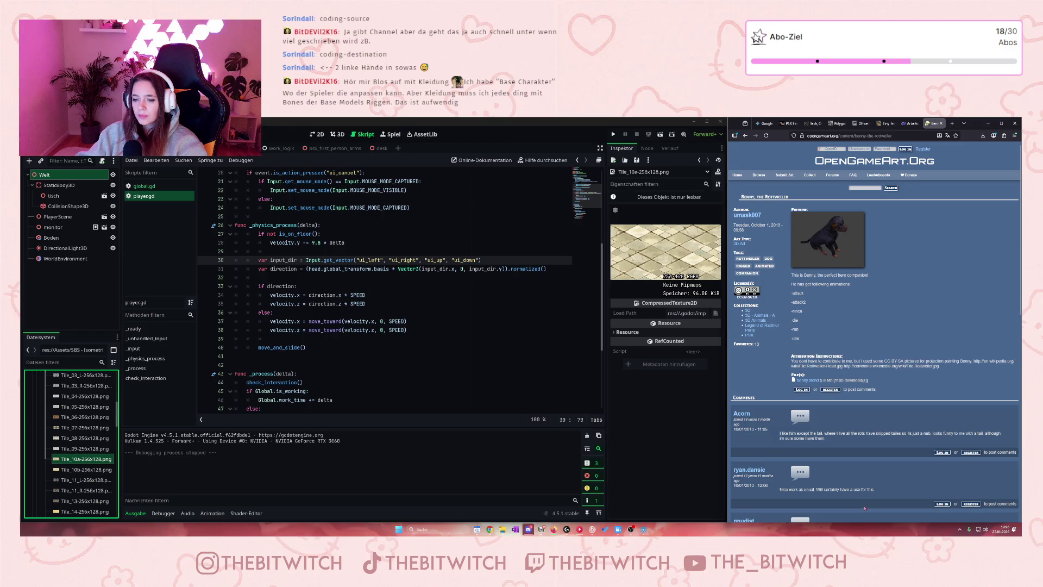
pyautogui.hotkey('alt', 'Left')
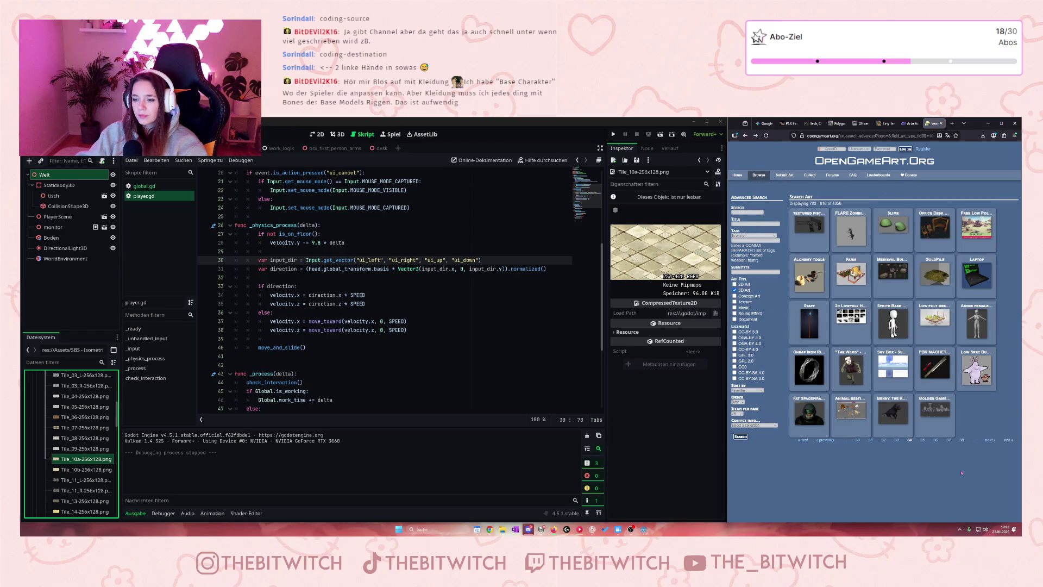
# Advance to results pages 35, 36 and 37, then return to the OpenGameArt home page
pyautogui.click(922, 439)
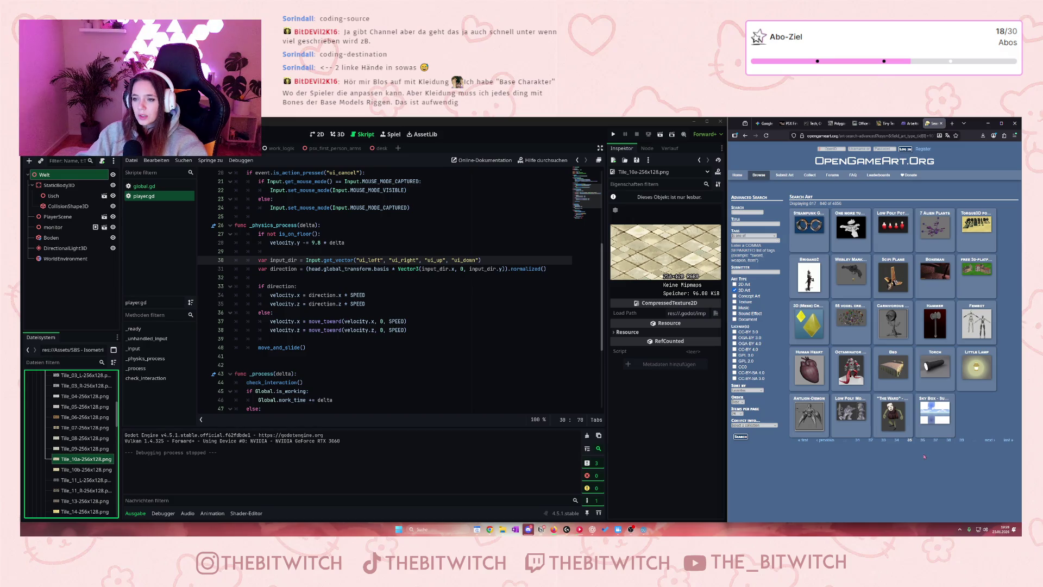
pyautogui.click(923, 439)
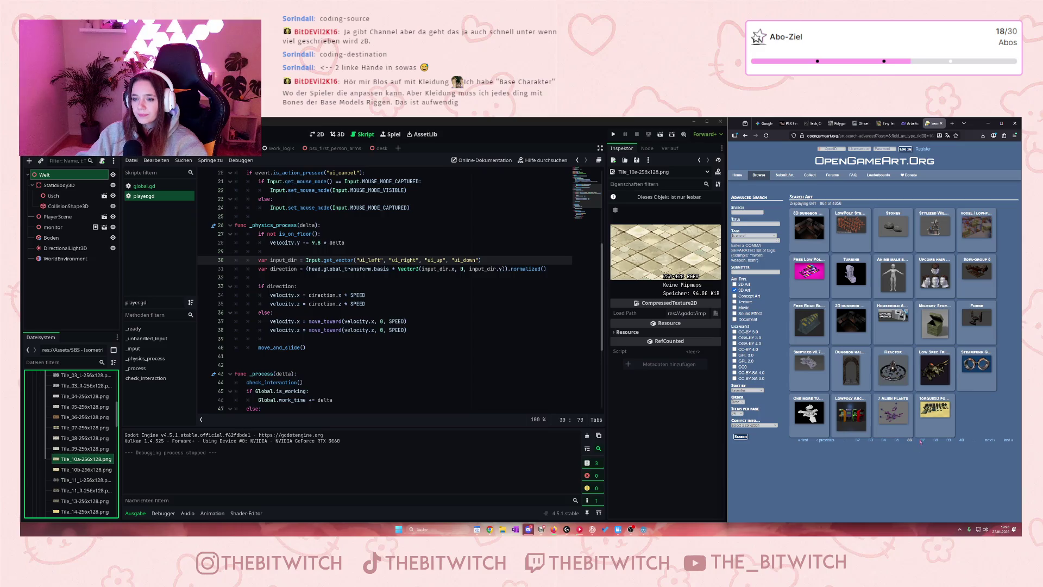
pyautogui.click(922, 440)
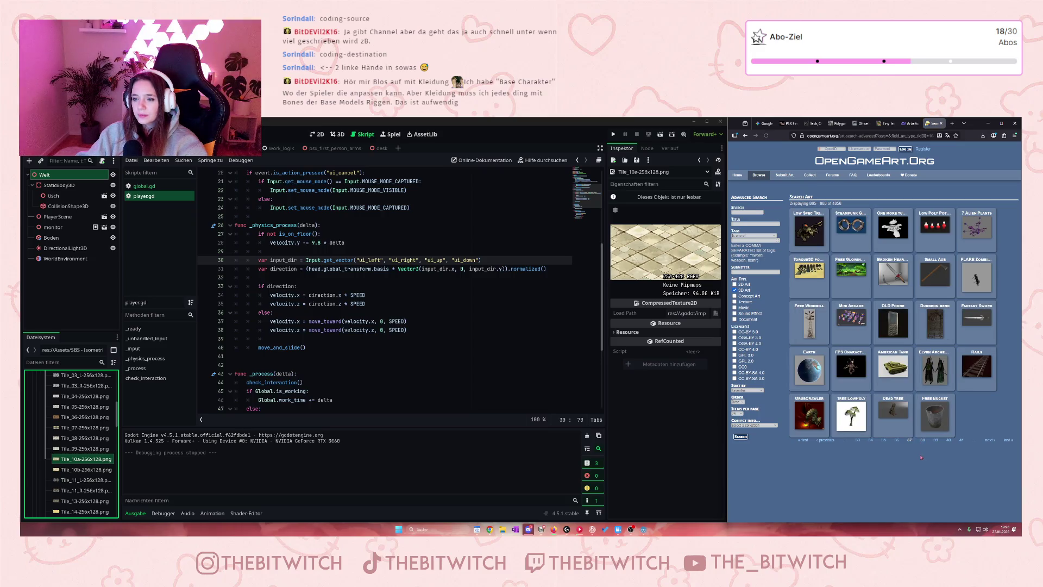
pyautogui.click(744, 240)
pyautogui.click(738, 175)
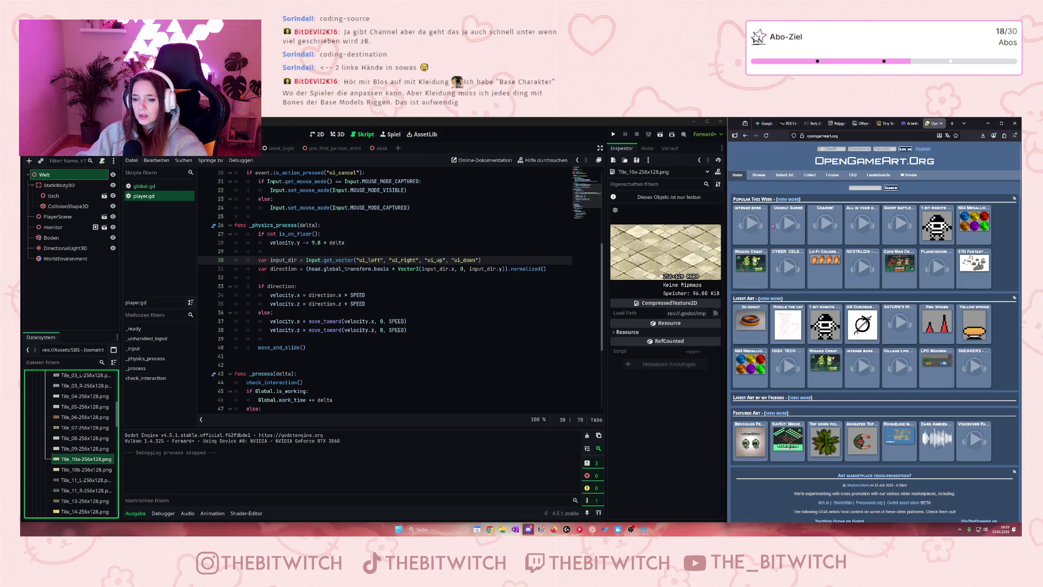
# Search 3D Art for titles containing 'chairacter' (character)
pyautogui.click(762, 191)
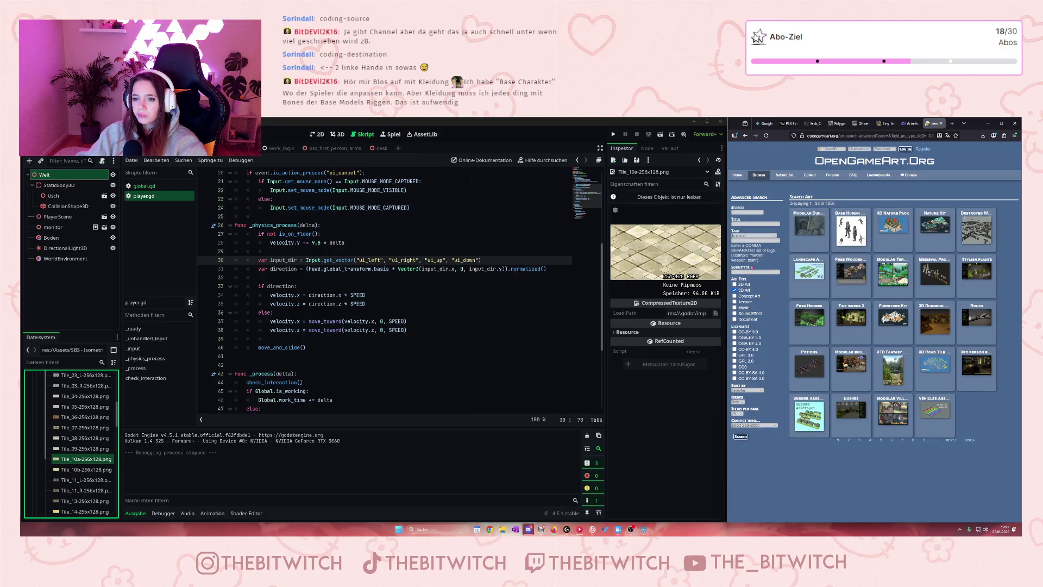
pyautogui.click(755, 223)
pyautogui.write('chair')
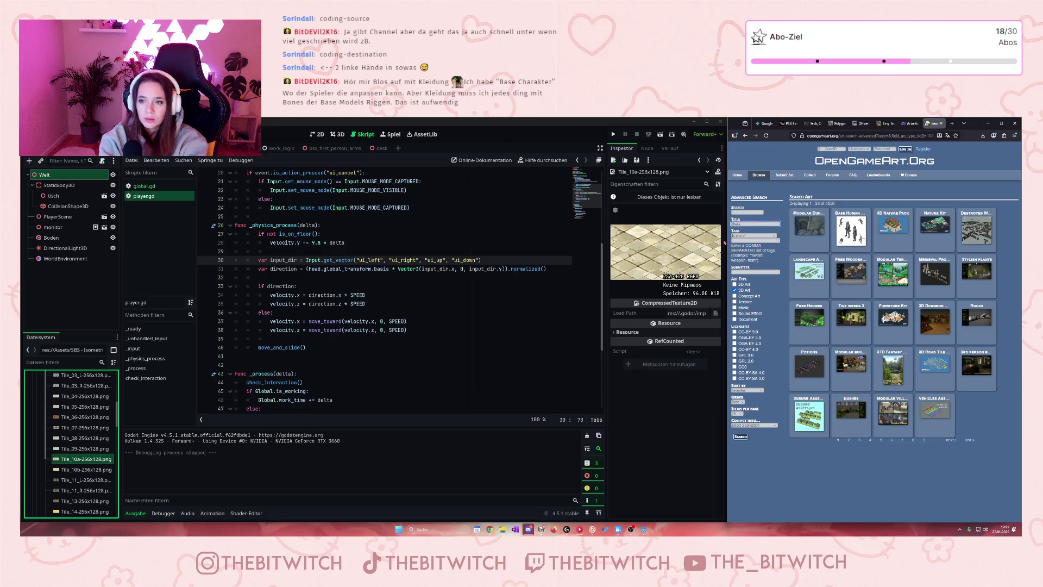
pyautogui.write('acter')
pyautogui.press('Return')
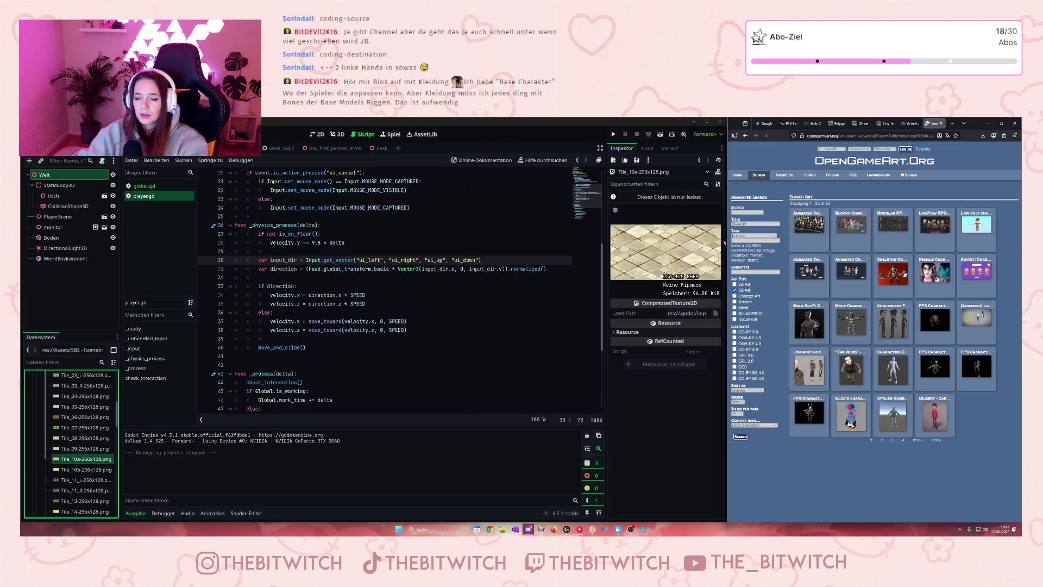
# Look over the Stylish Game Character for Unity page and return to the results
pyautogui.click(899, 420)
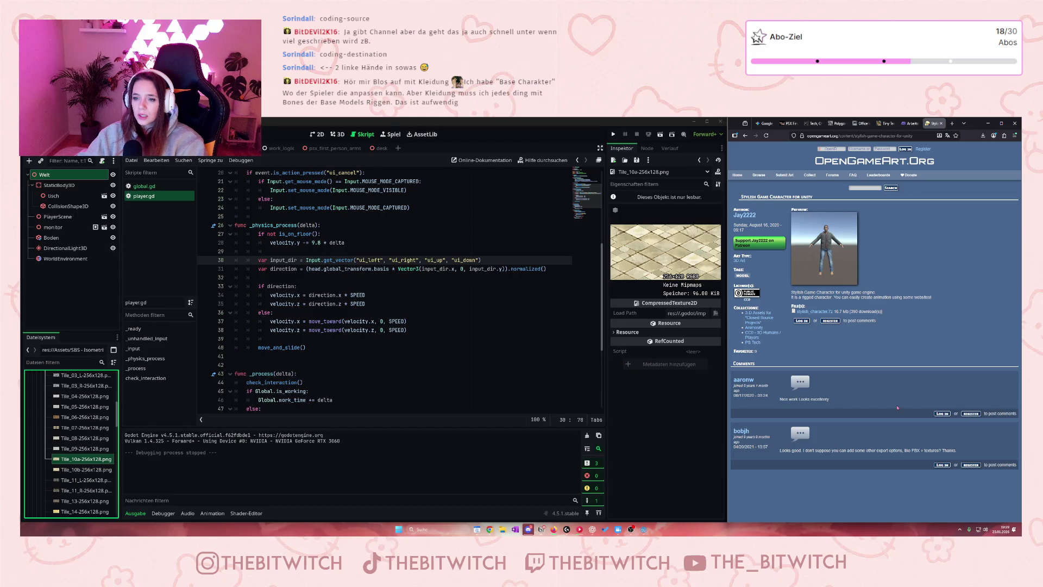
pyautogui.moveTo(838, 292); pyautogui.dragTo(893, 294)
pyautogui.click(896, 296)
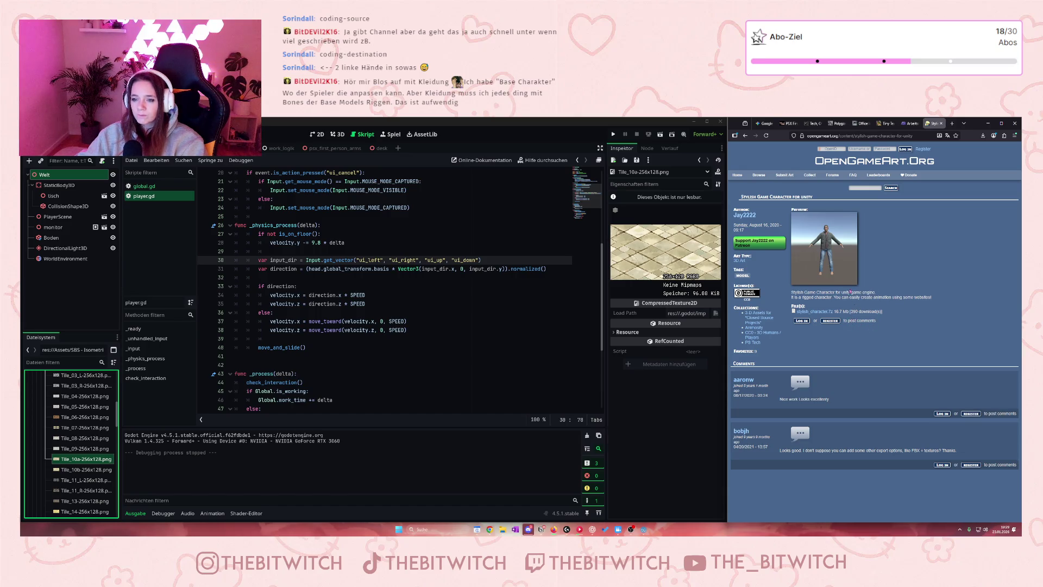
pyautogui.click(745, 135)
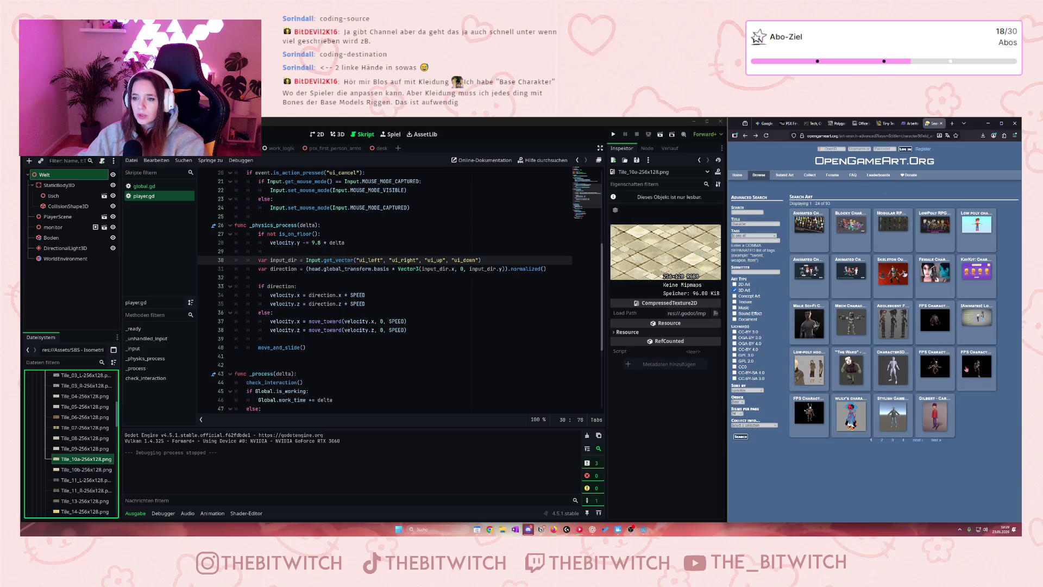
# Preview the Modular RPG Characters and LowPoly RPG Characters asset pages, returning to the results each time
pyautogui.click(892, 224)
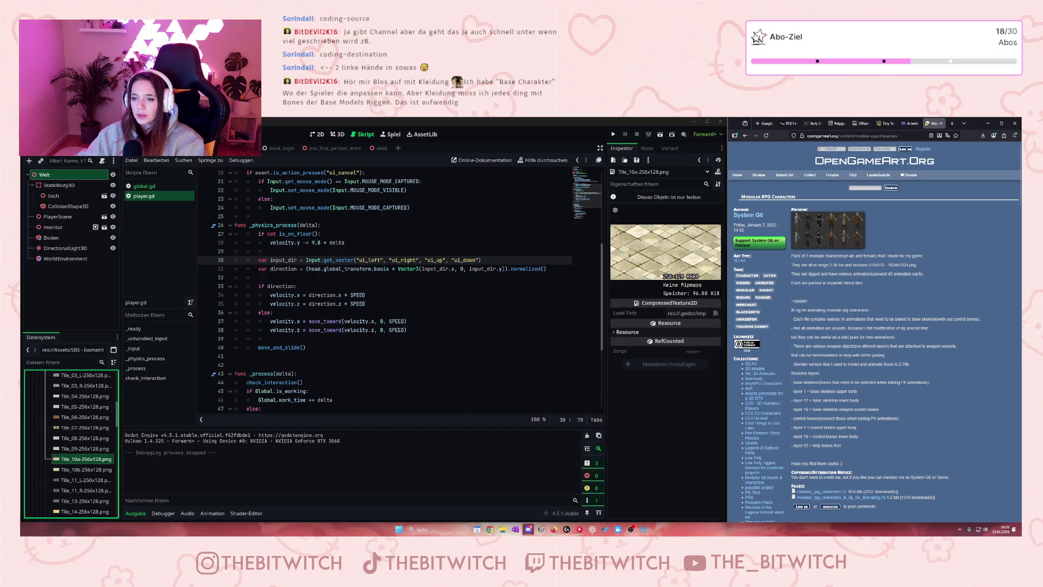
pyautogui.click(815, 232)
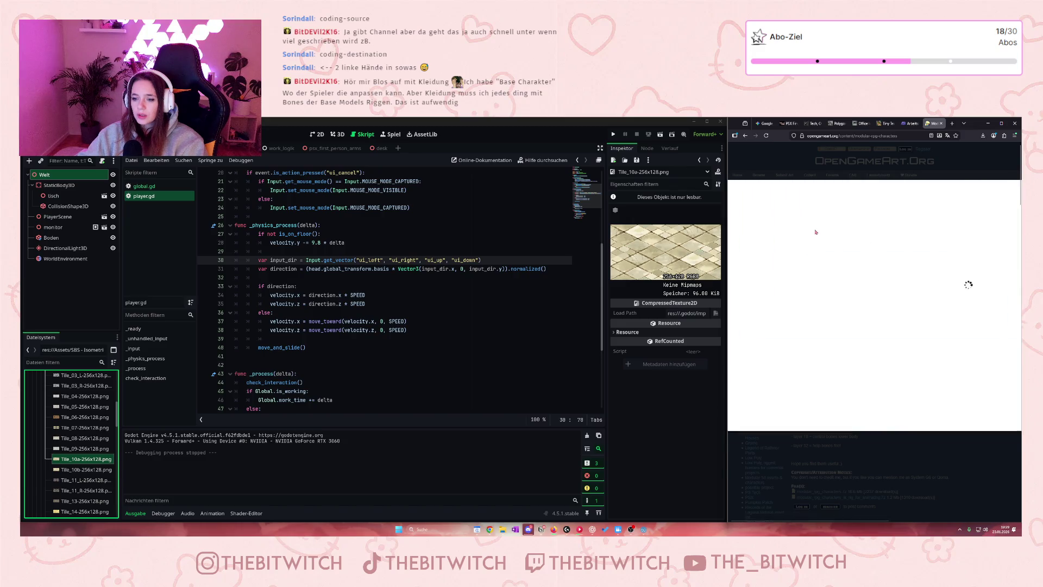
pyautogui.click(901, 340)
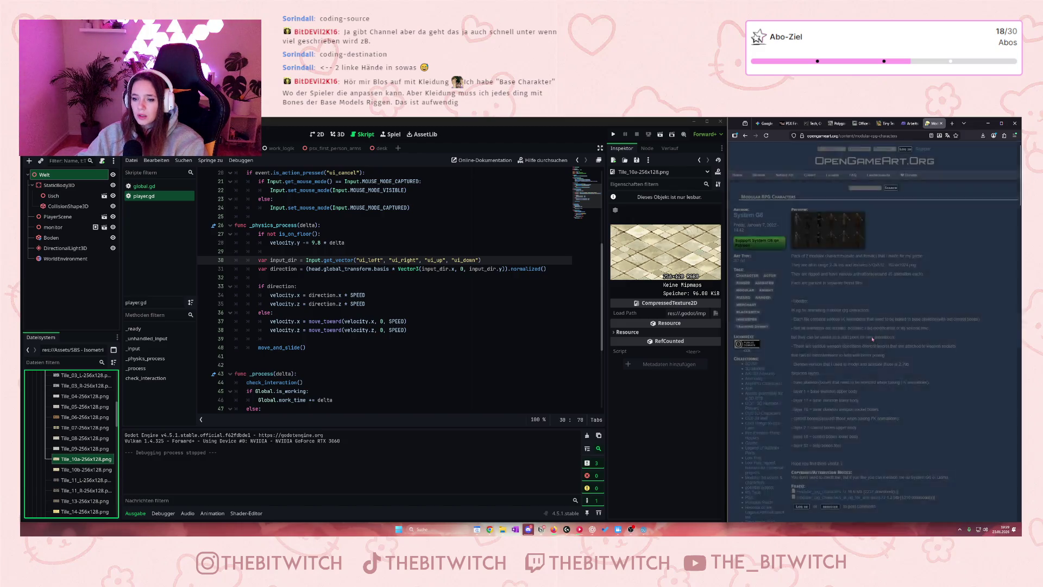
pyautogui.scroll(-2, 863, 361)
pyautogui.click(745, 135)
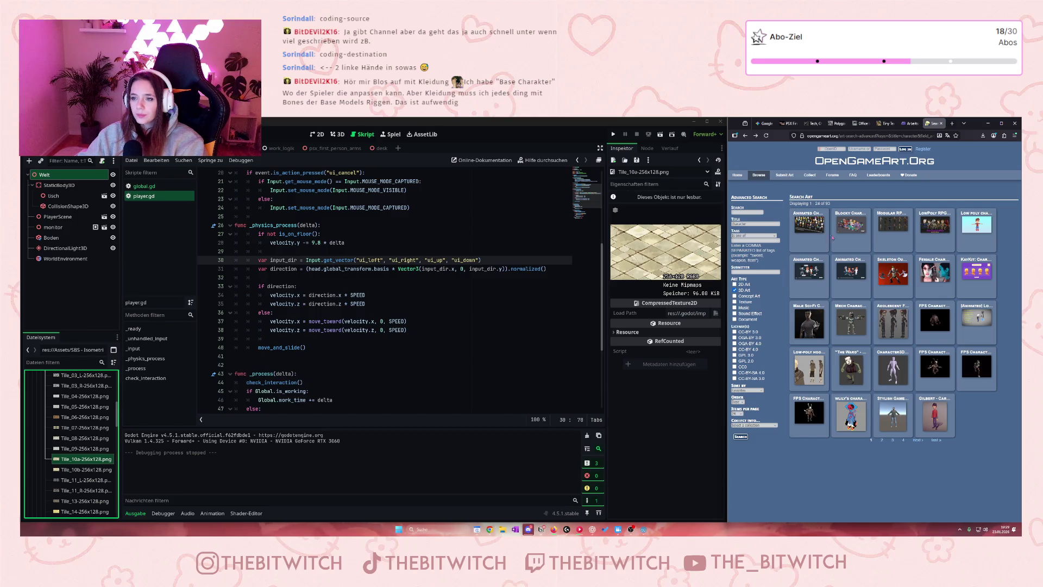
pyautogui.click(941, 231)
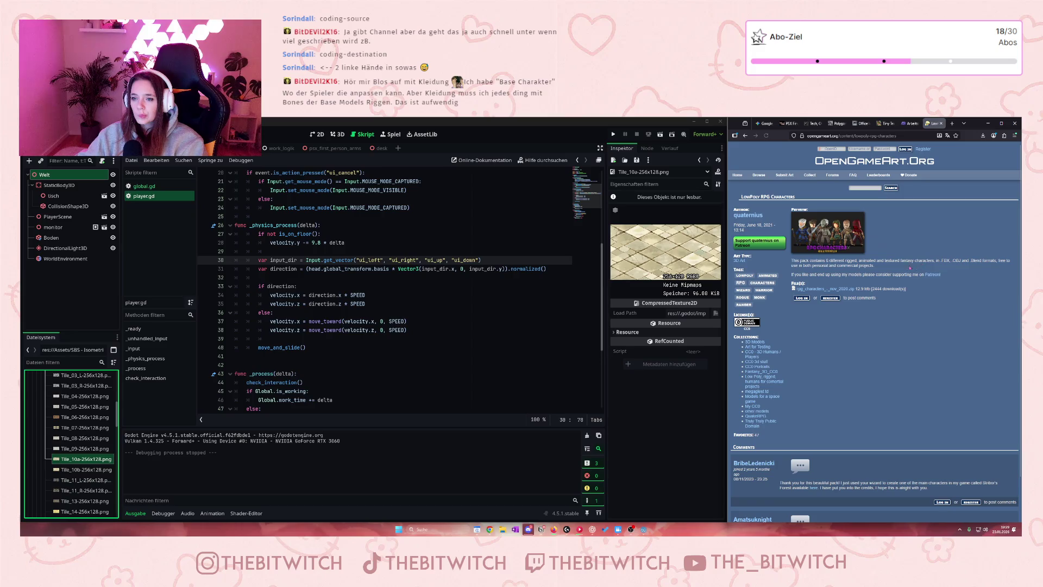
pyautogui.click(744, 135)
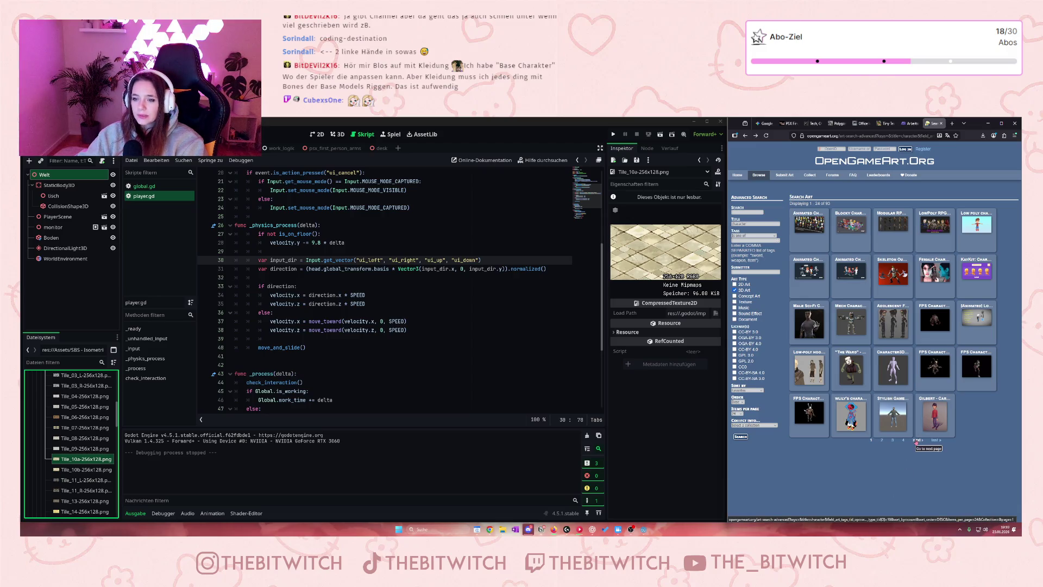
# On results pages 2 and 3, view Low Poly Base Character and the low poly anime female character
pyautogui.click(917, 441)
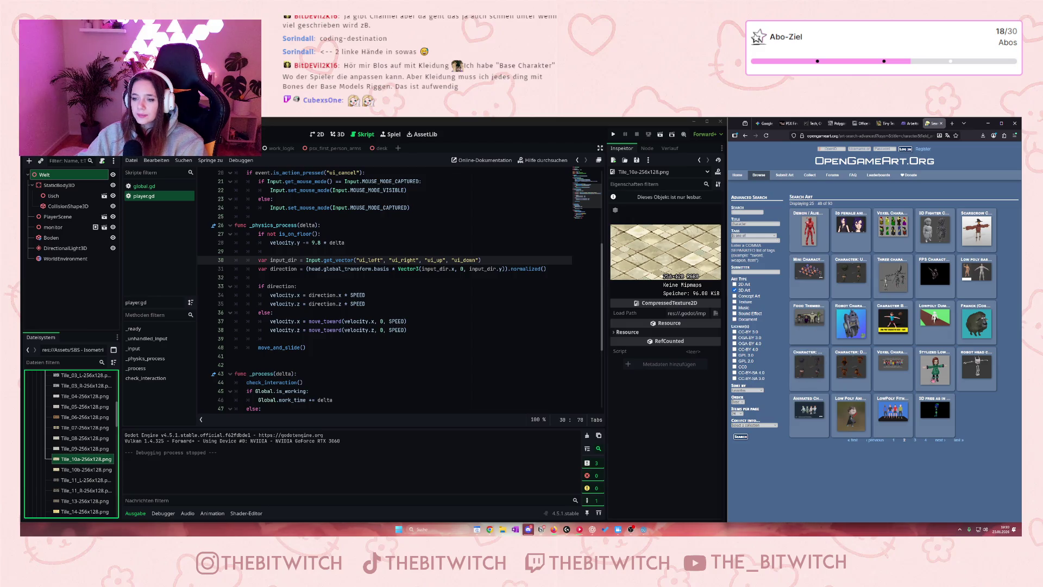
pyautogui.click(971, 272)
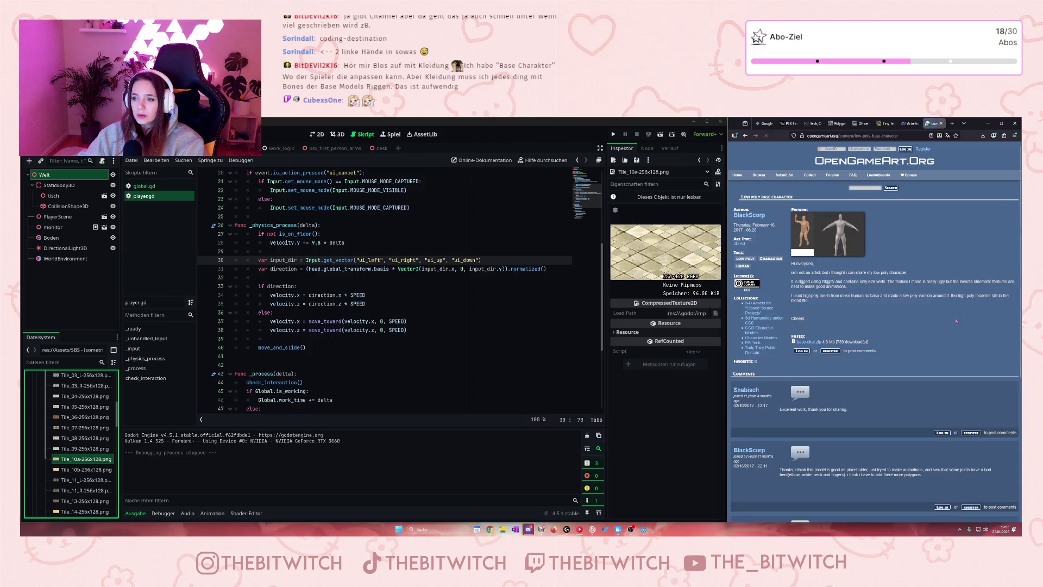
pyautogui.click(745, 136)
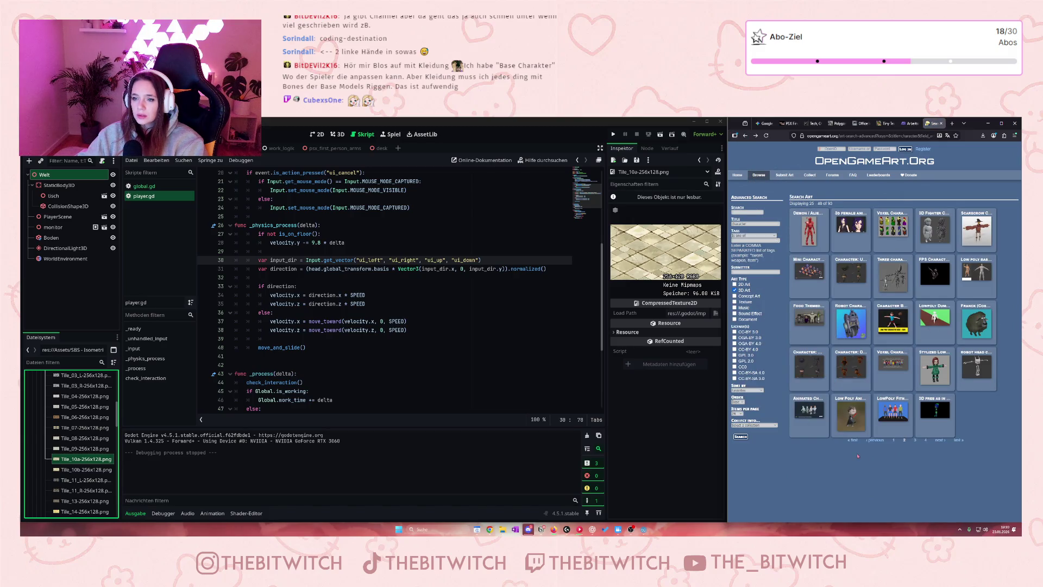
pyautogui.click(915, 441)
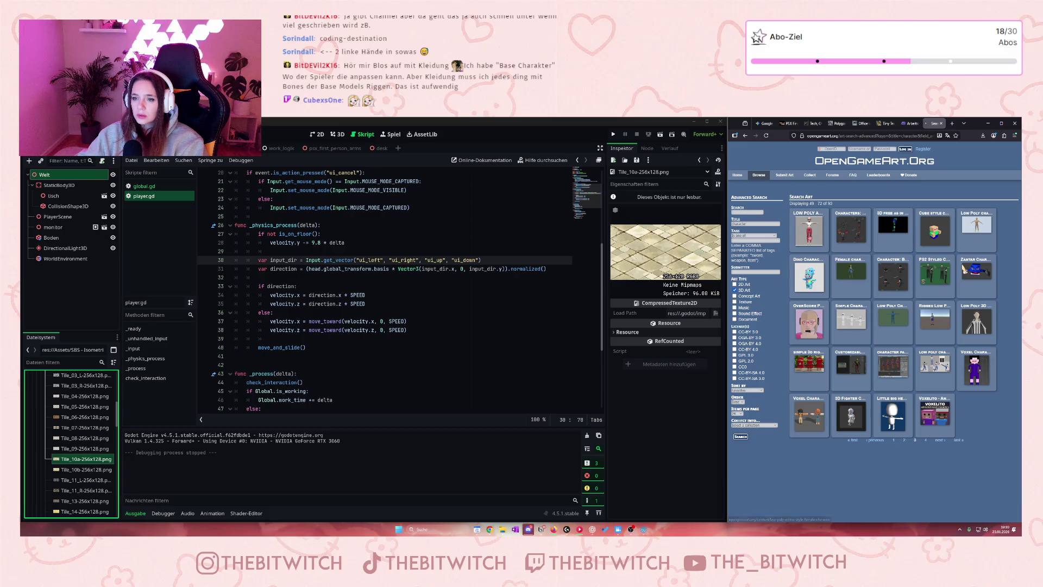
pyautogui.click(809, 239)
pyautogui.hotkey('alt', 'Left')
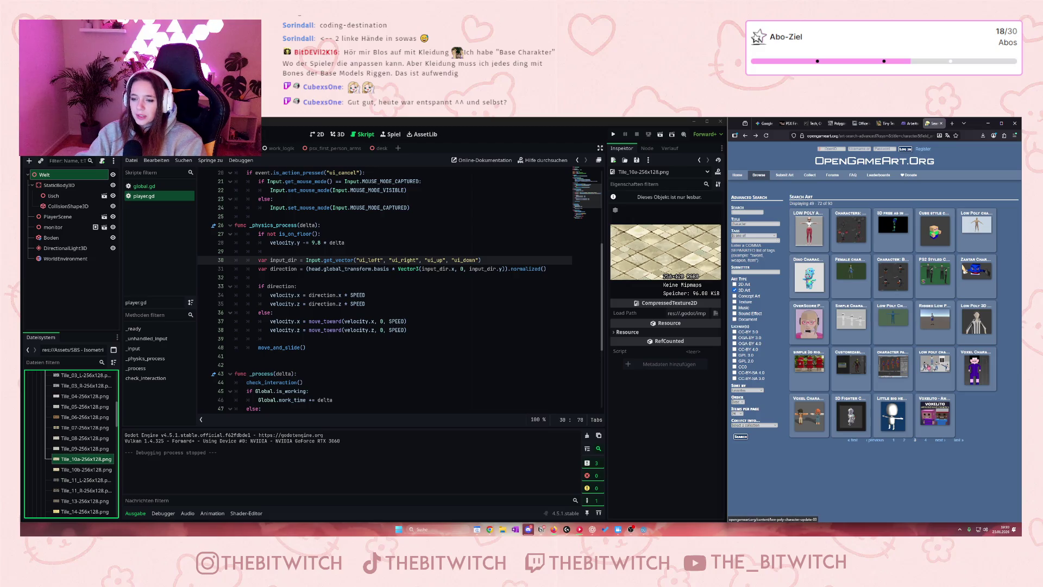
# View Low Poly Character Update 03, move to the fourth results page, and select the title term
pyautogui.click(932, 372)
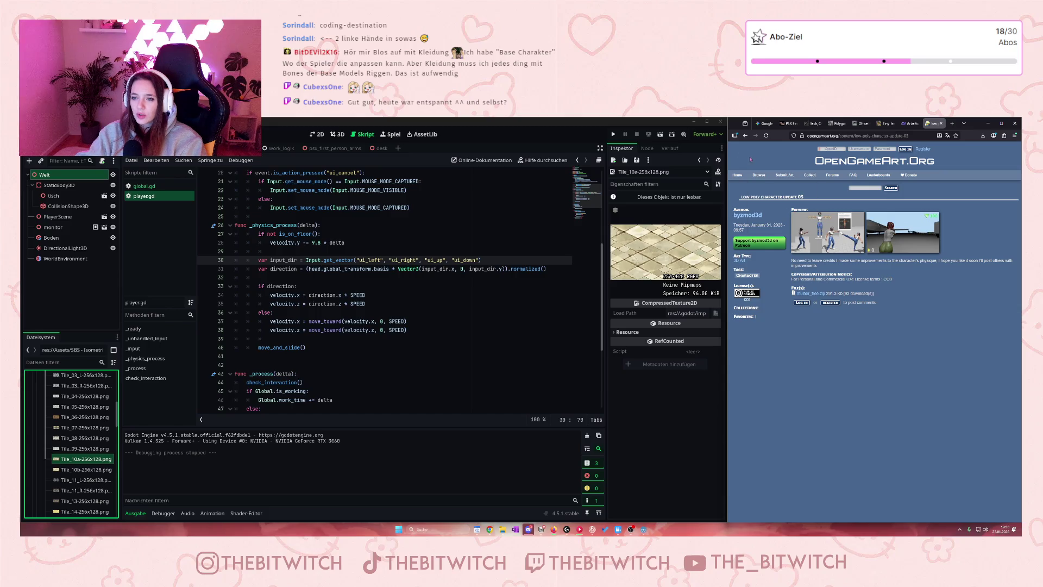
pyautogui.click(745, 136)
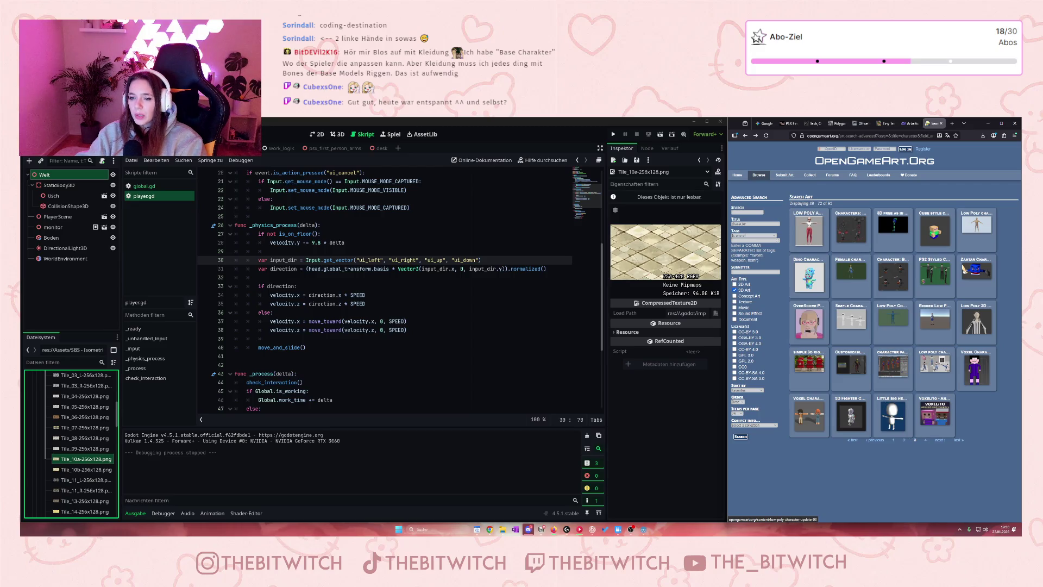
pyautogui.click(926, 440)
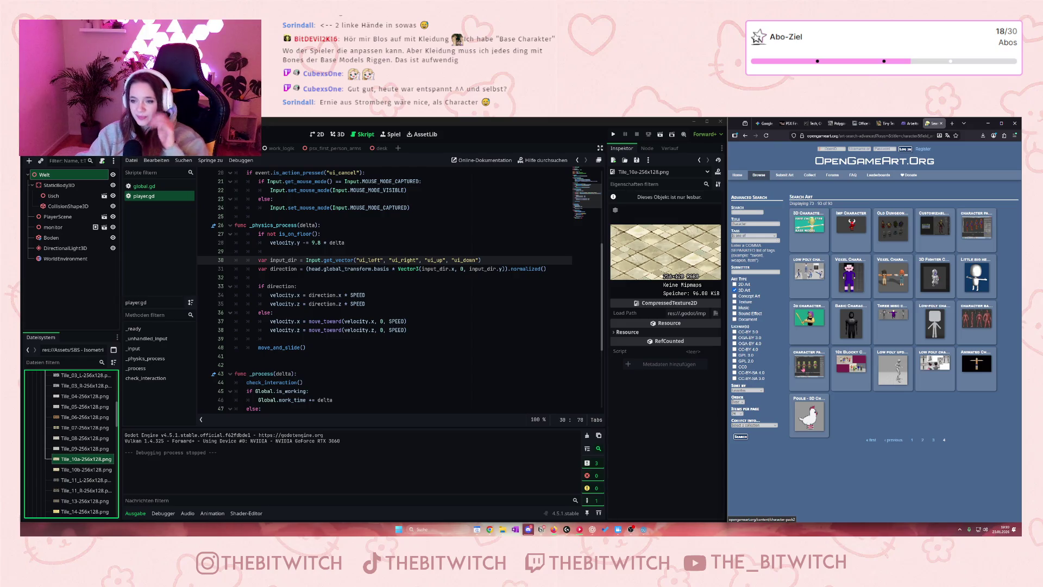
pyautogui.doubleClick(745, 224)
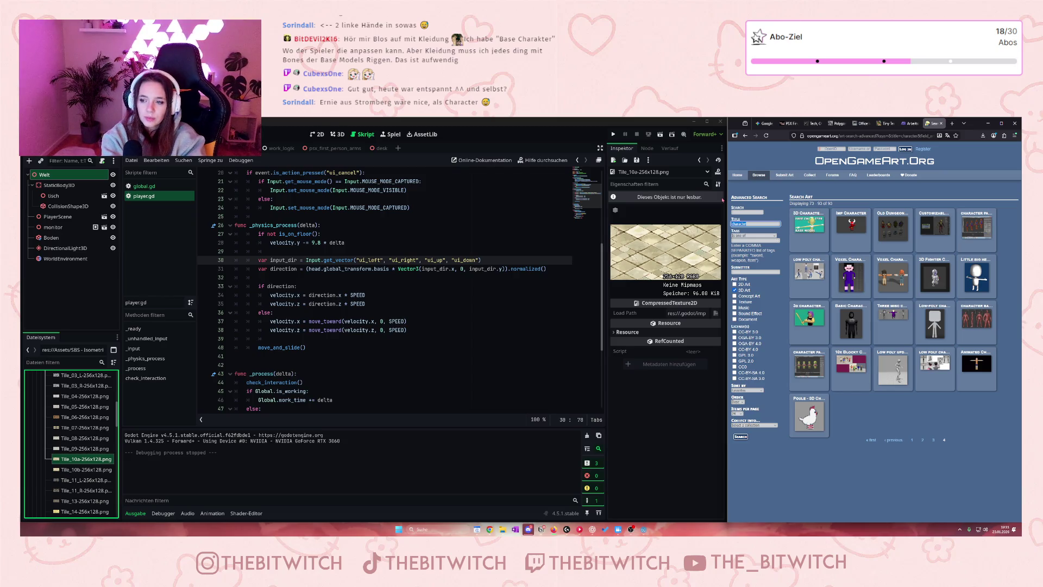
# Search titles for 'human' and show the second page of the 44 results
pyautogui.write('human')
pyautogui.press('Return')
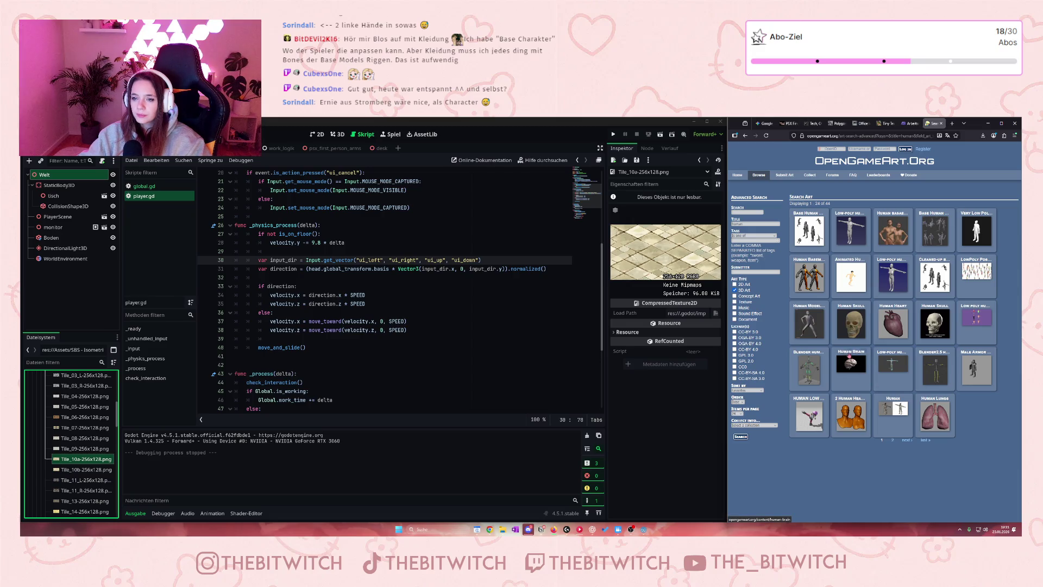
pyautogui.click(900, 440)
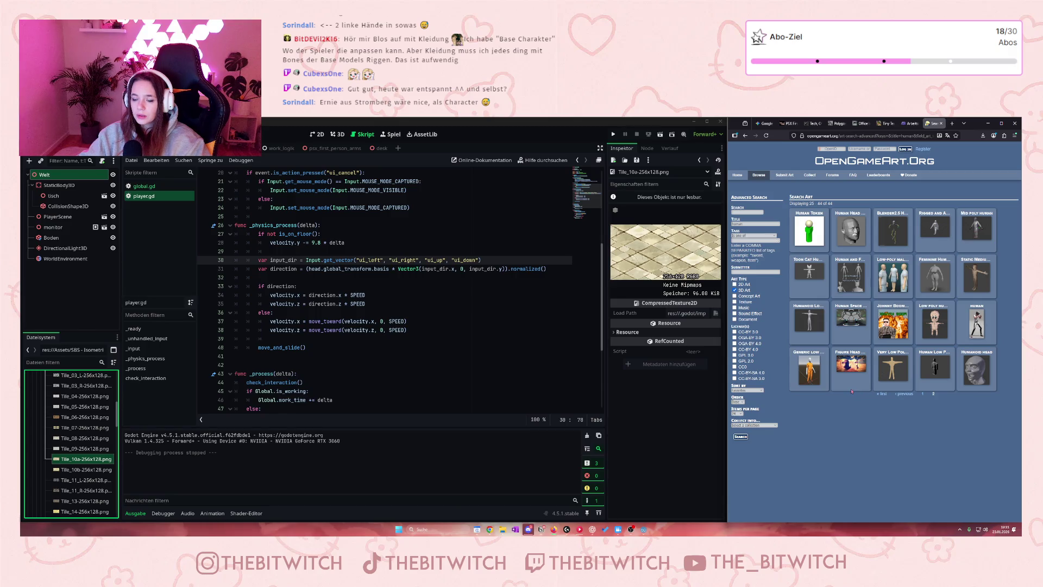
# Inspect the Very Low Poly Humanoids page and its enlarged preview, then go back
pyautogui.click(893, 369)
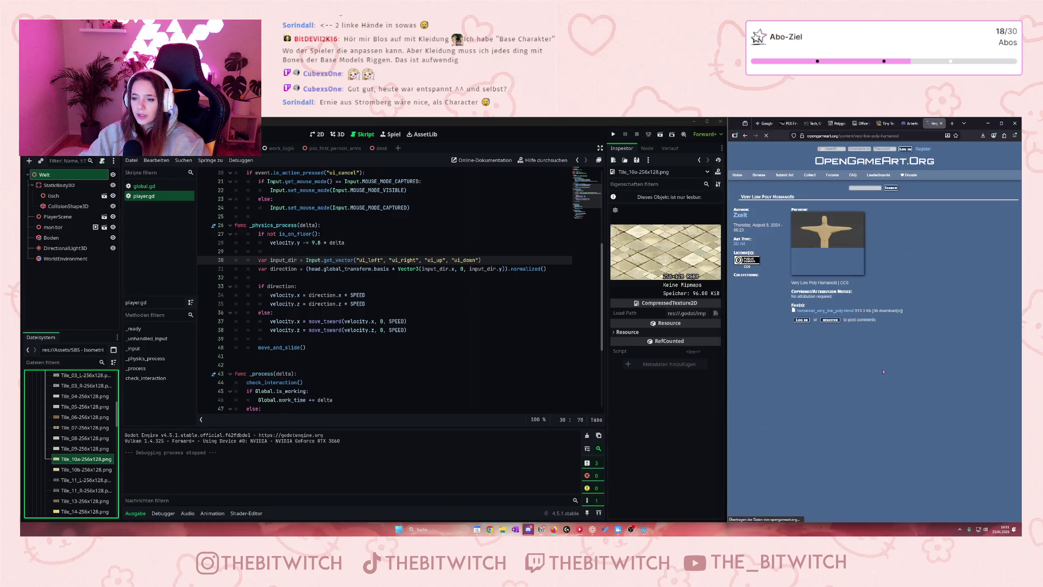
pyautogui.click(829, 235)
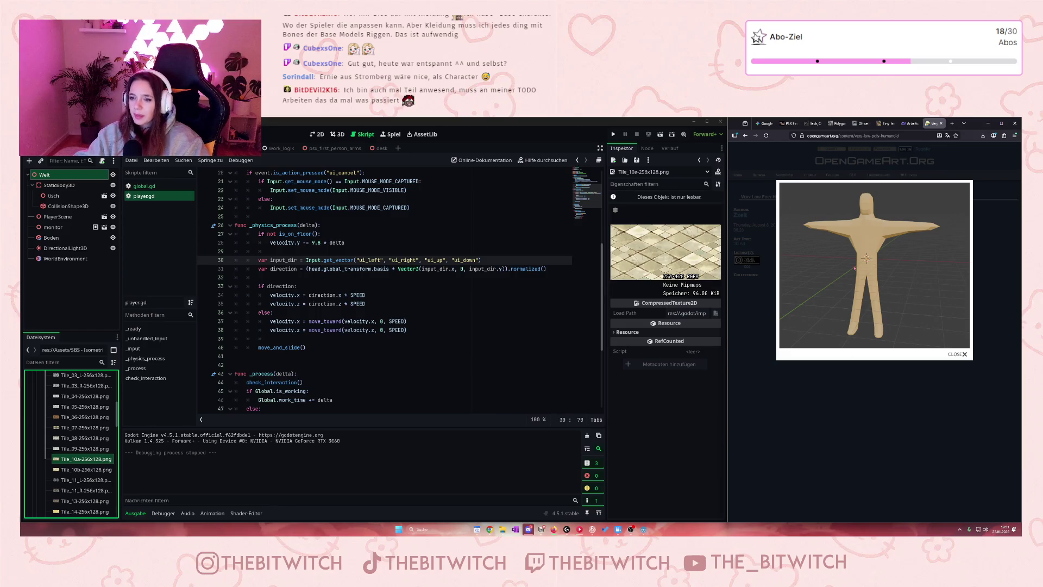
pyautogui.click(823, 497)
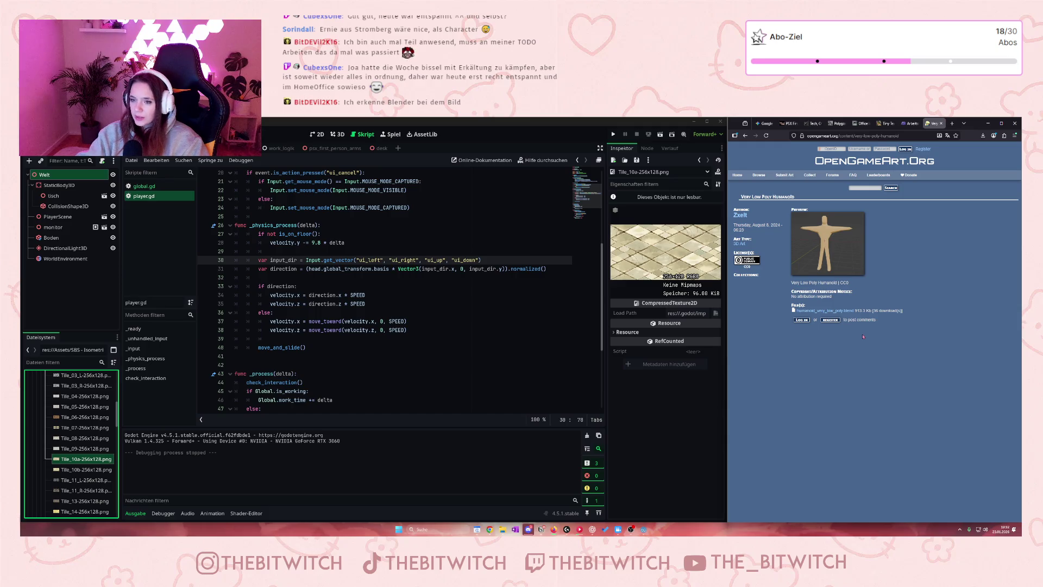
pyautogui.click(855, 257)
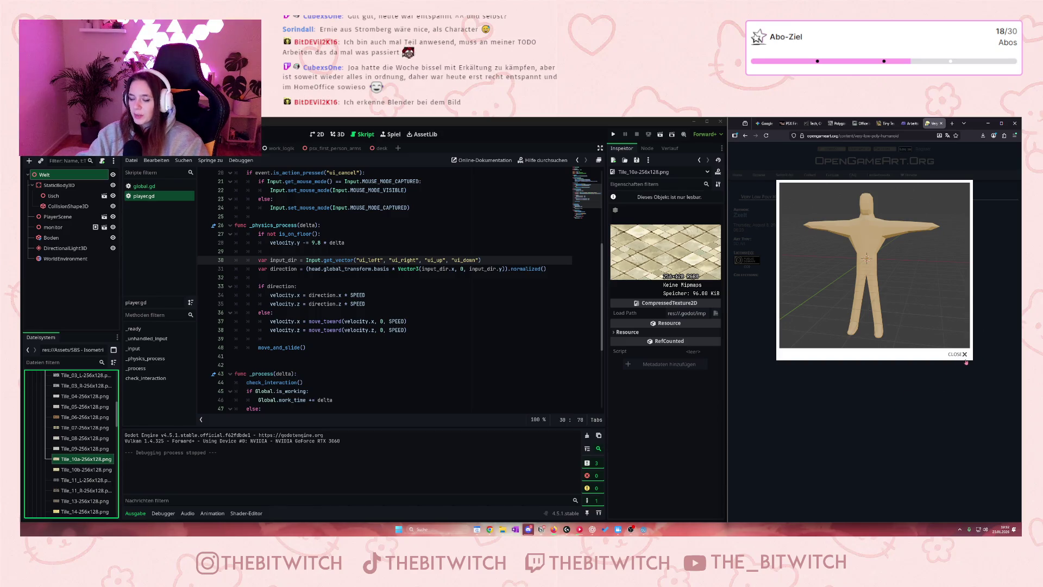
pyautogui.hotkey('alt', 'Left')
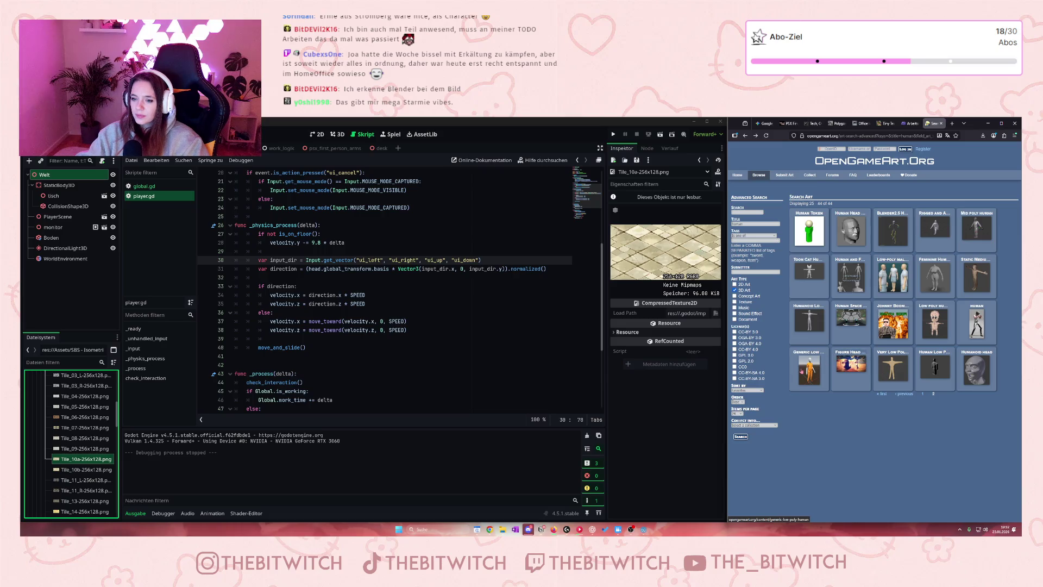
# View the Generic low poly human model page and its enlarged preview render, then go back
pyautogui.click(803, 372)
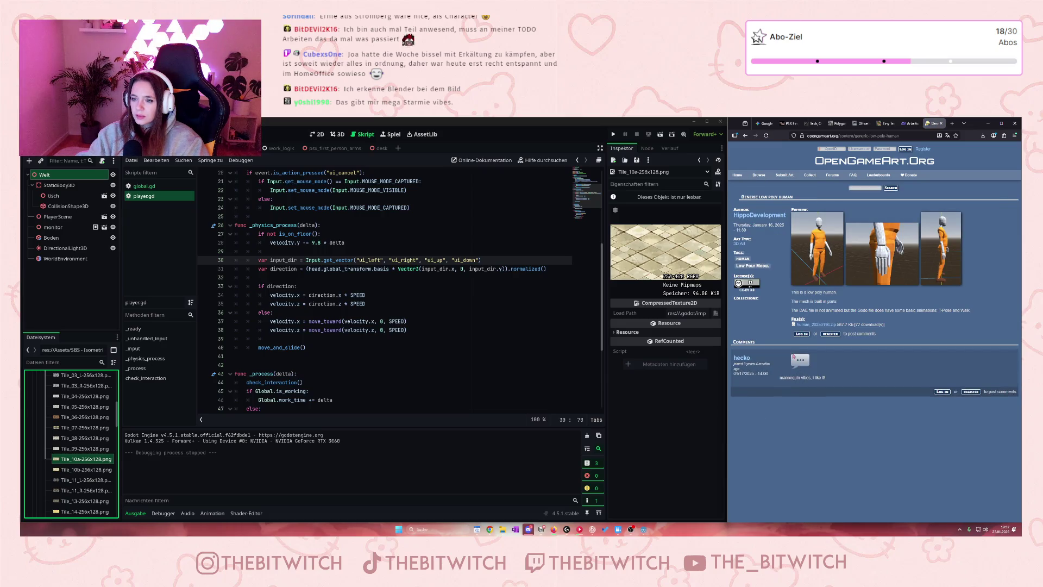
pyautogui.click(816, 249)
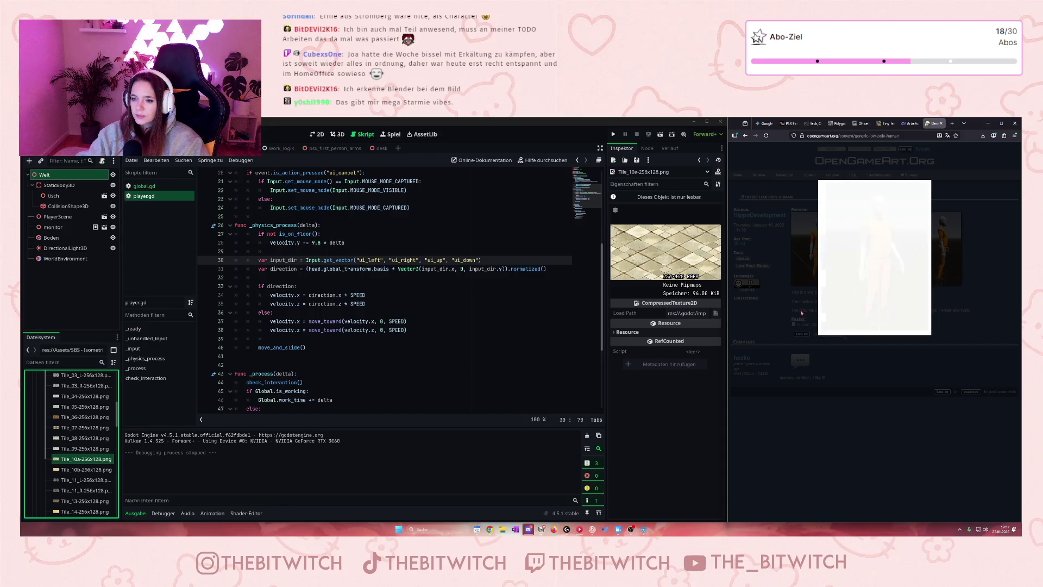
pyautogui.click(744, 135)
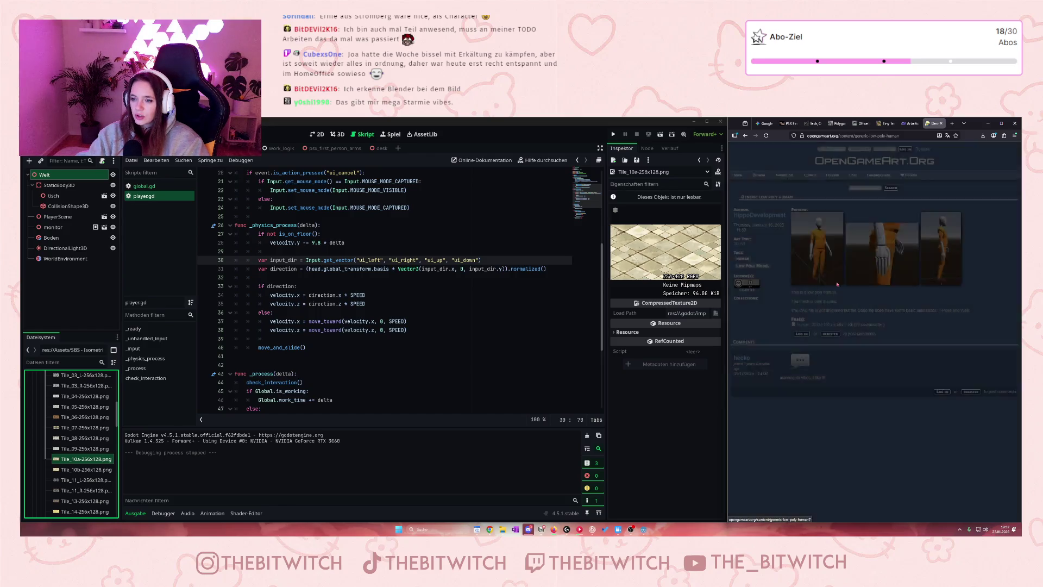
pyautogui.click(745, 135)
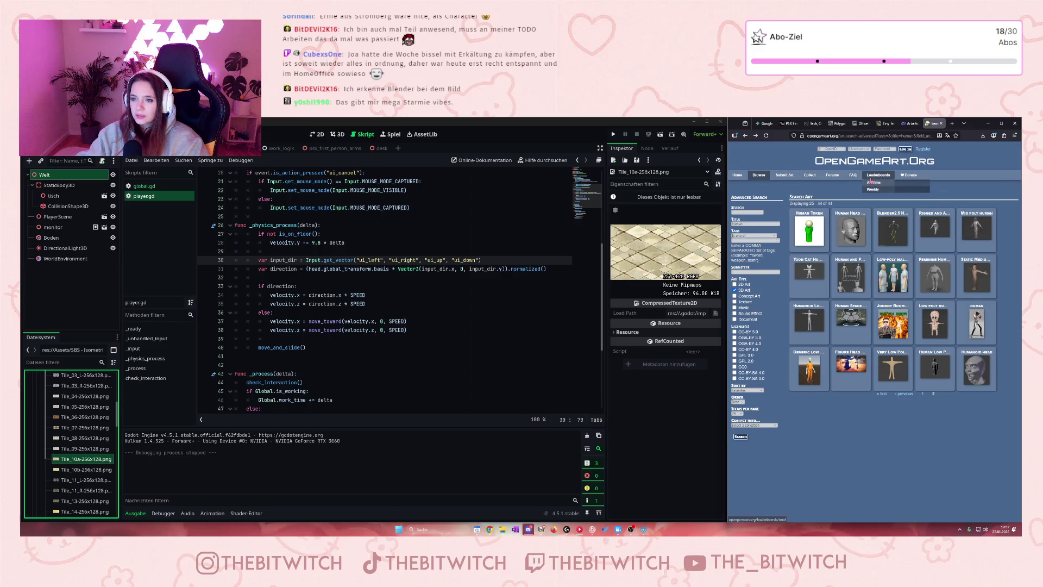
# Filter the listings to 3D Art, open the sort options, and open Base Human Models (Low Poly)
pyautogui.click(874, 182)
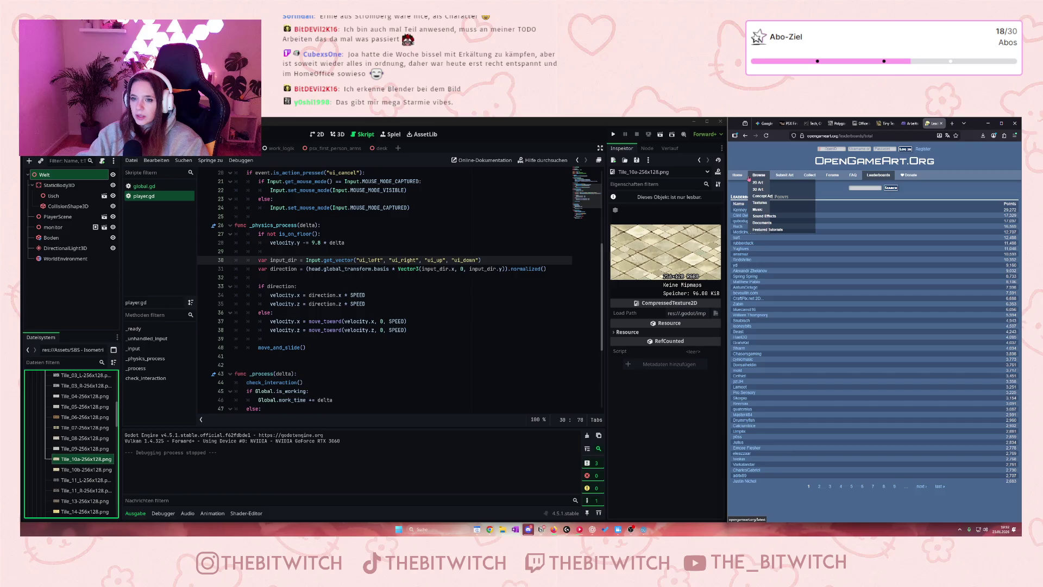
pyautogui.moveTo(760, 176)
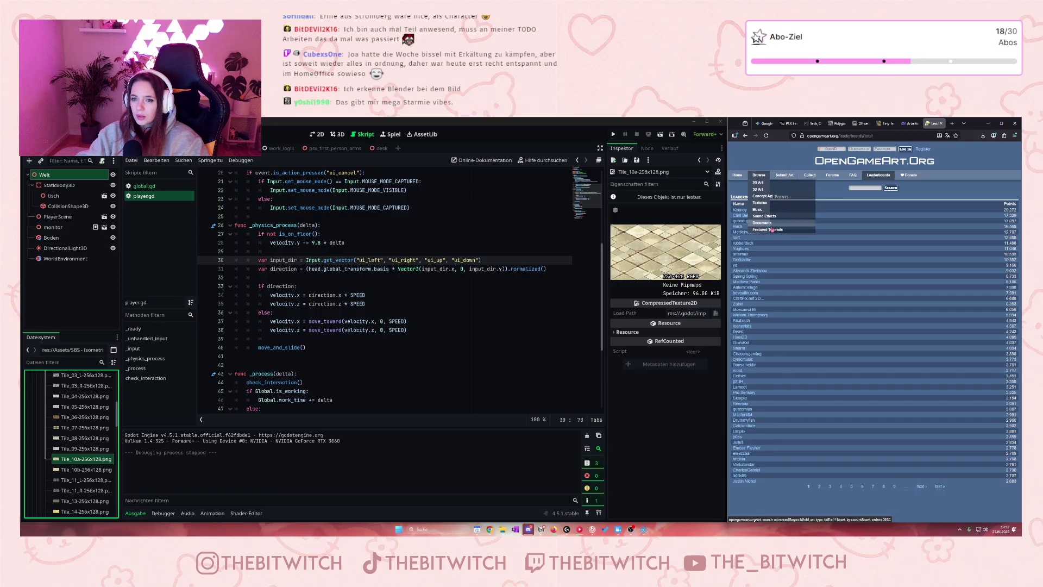
pyautogui.click(763, 190)
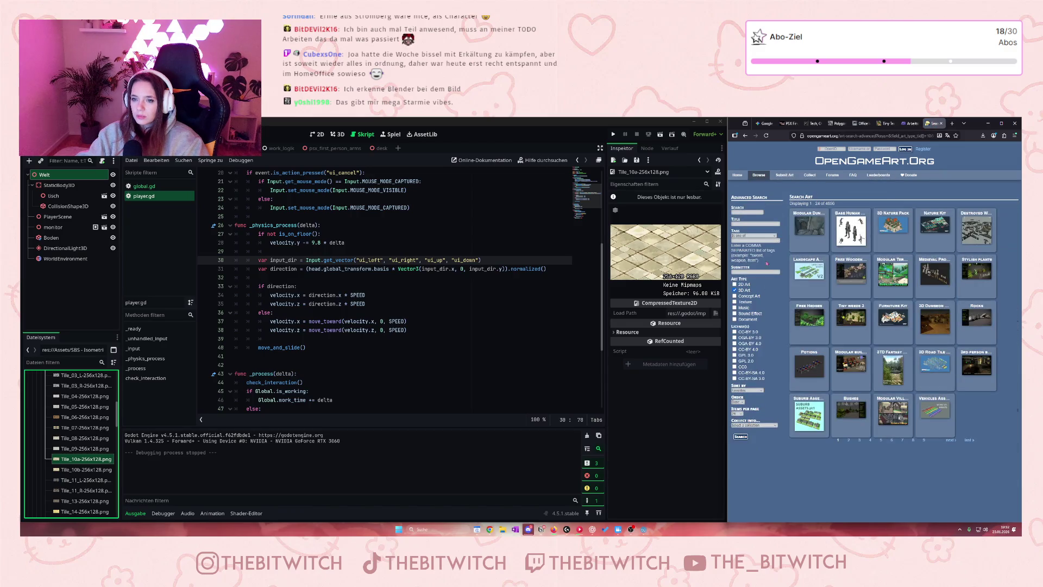
pyautogui.click(757, 391)
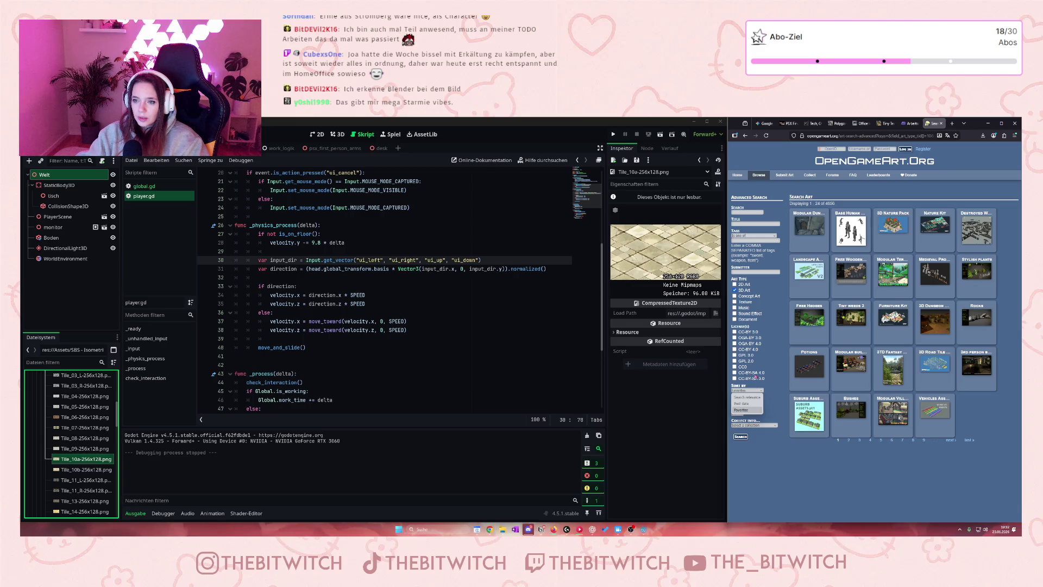
pyautogui.click(847, 228)
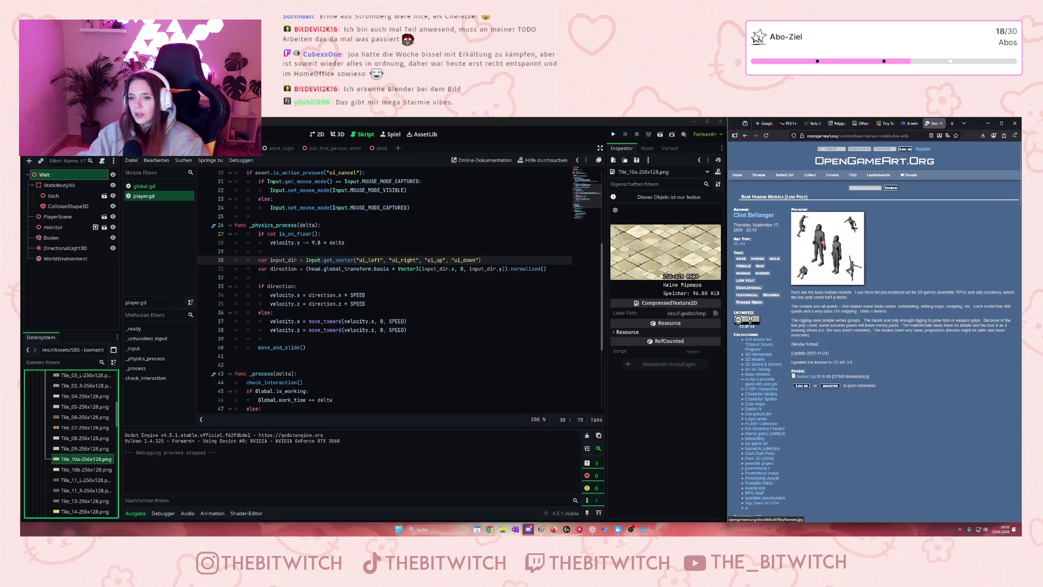
# Enlarge and close the Base Human Models preview, then open its CC BY 3.0 licence
pyautogui.click(823, 241)
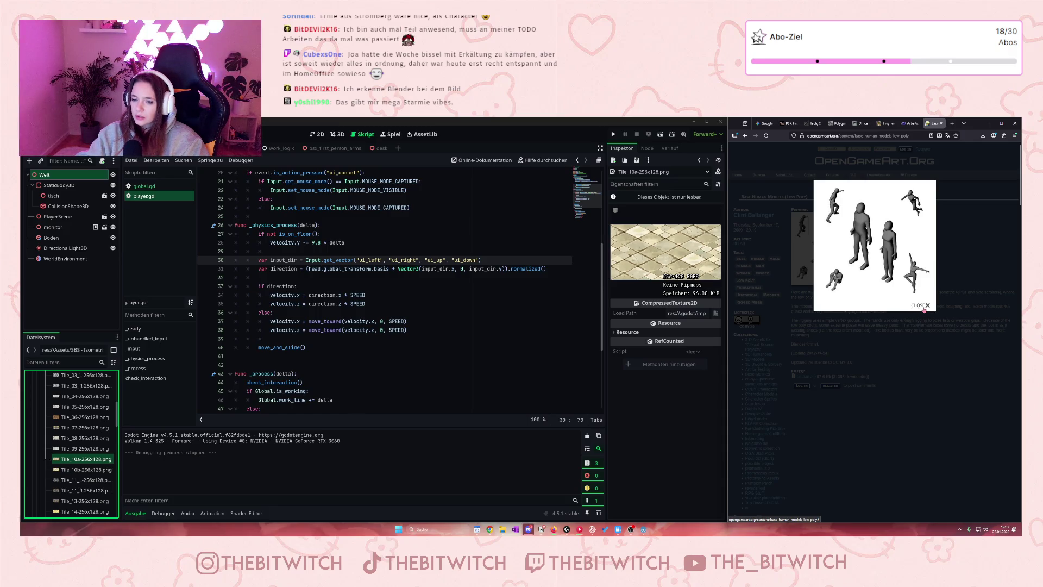
pyautogui.click(924, 307)
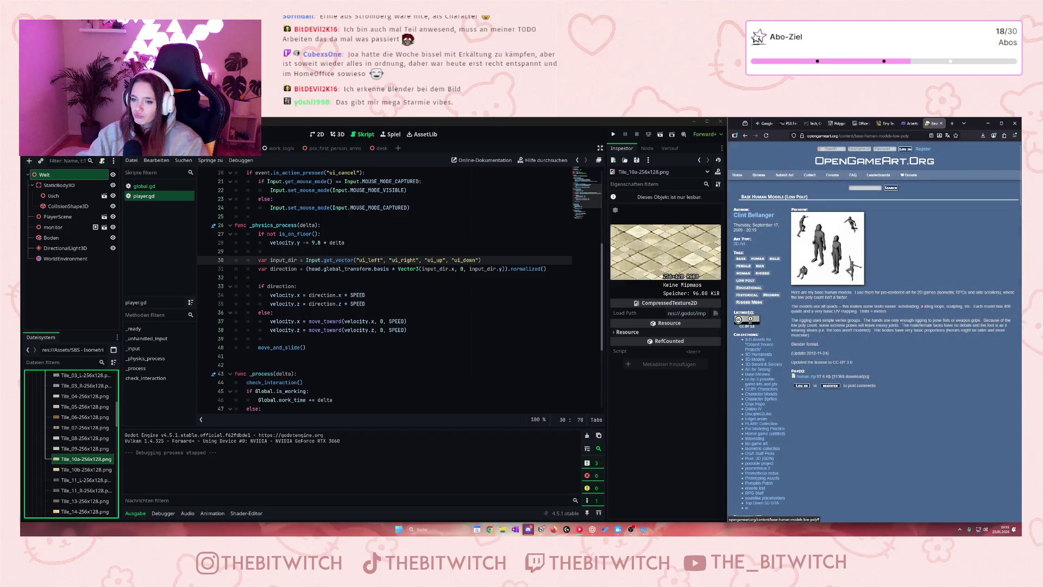
pyautogui.click(747, 320)
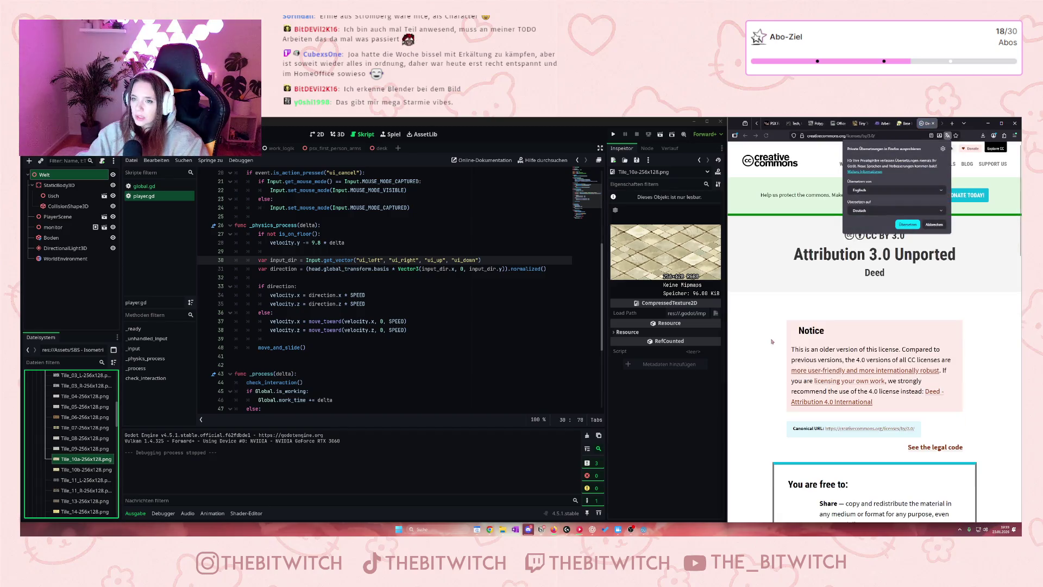
# Dismiss the translation offer, read the CC BY 3.0 Attribution terms, and close the licence tab
pyautogui.click(934, 225)
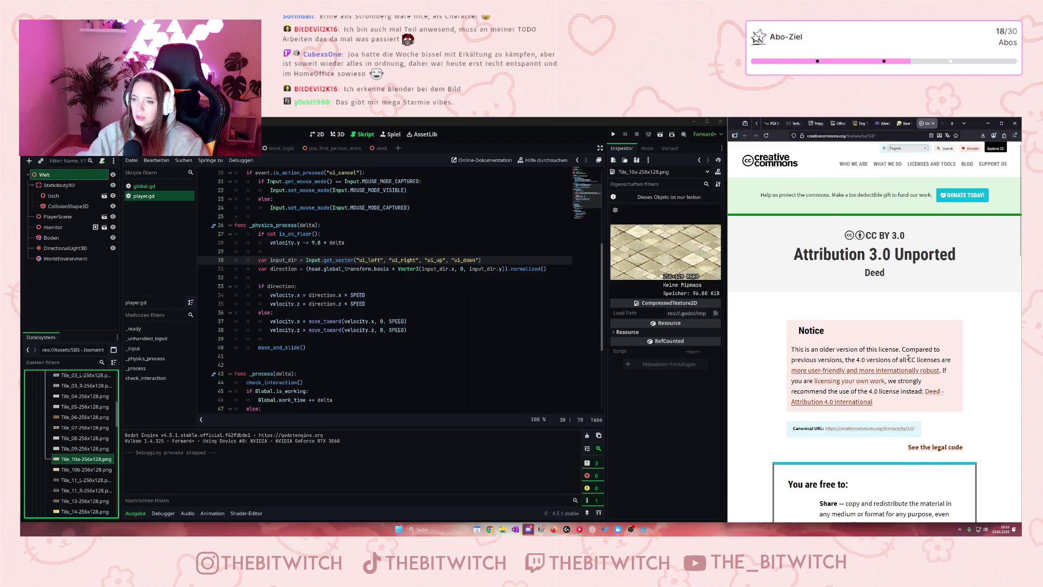
pyautogui.scroll(-3, 905, 362)
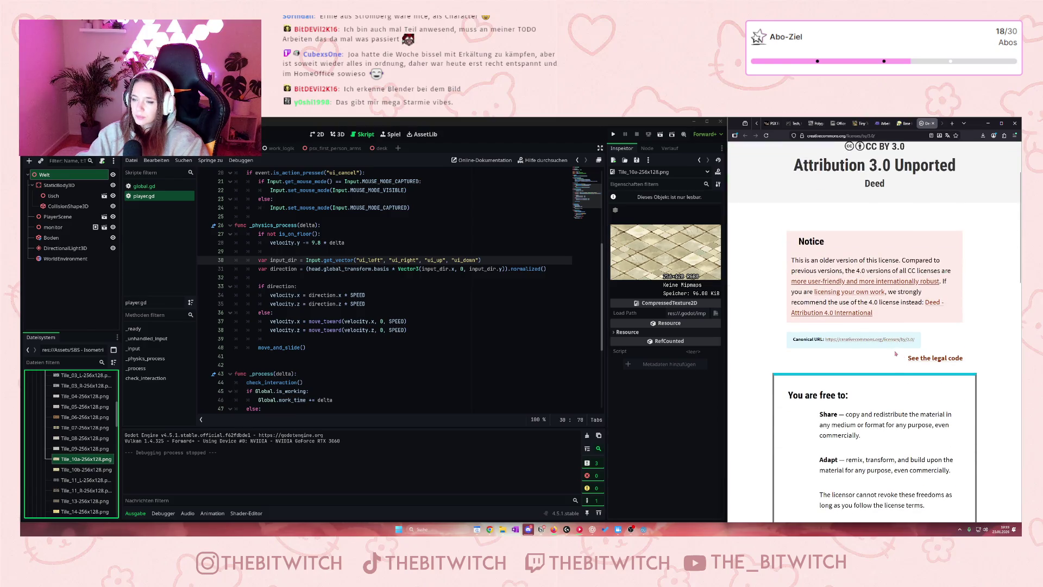
pyautogui.scroll(1, 899, 290)
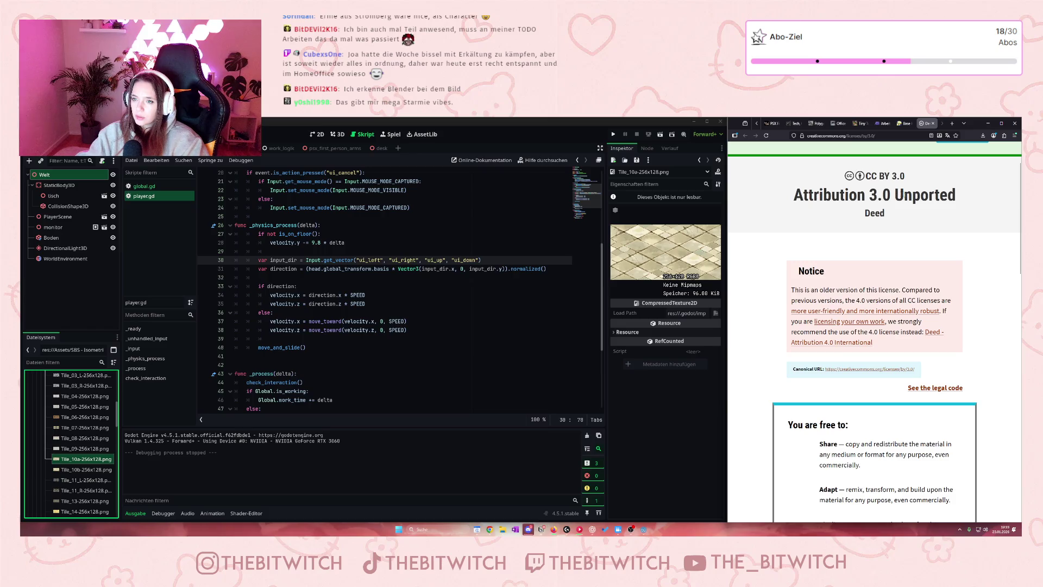
pyautogui.scroll(-3, 912, 319)
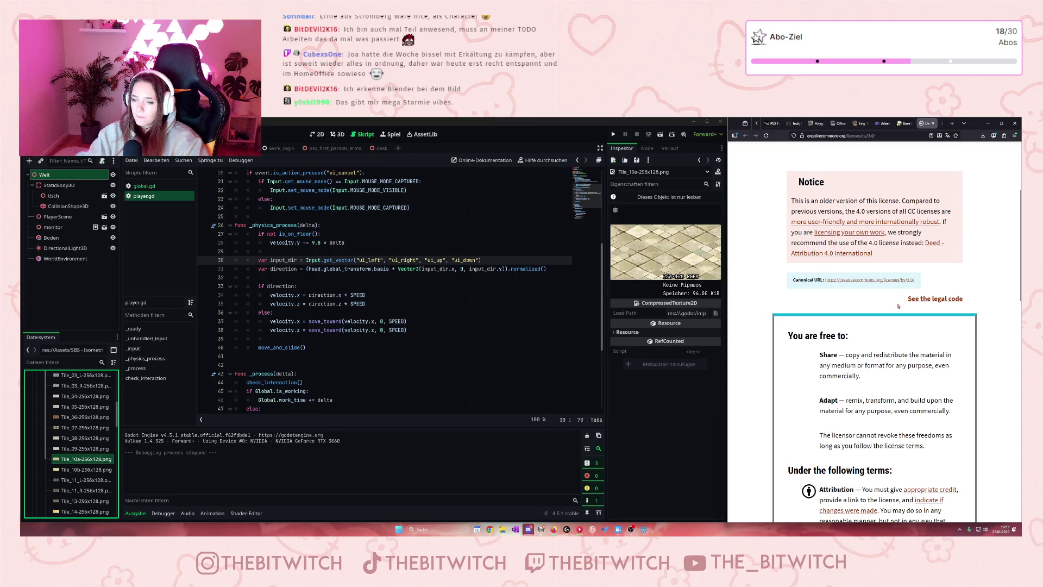
pyautogui.scroll(-3, 899, 324)
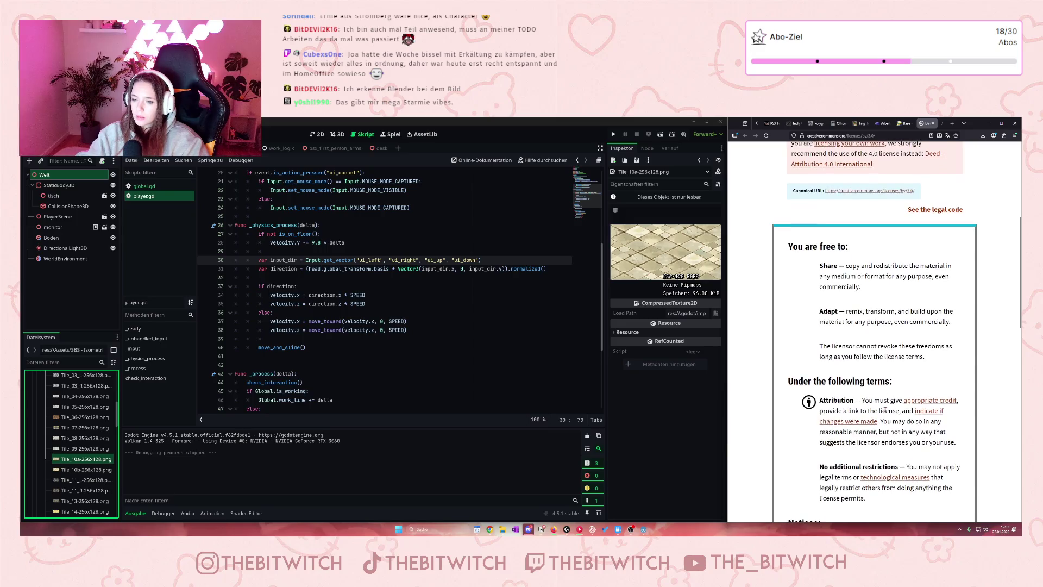
pyautogui.moveTo(867, 401)
pyautogui.mouseDown()
pyautogui.moveTo(923, 435)
pyautogui.moveTo(884, 411)
pyautogui.mouseUp()
pyautogui.click(911, 439)
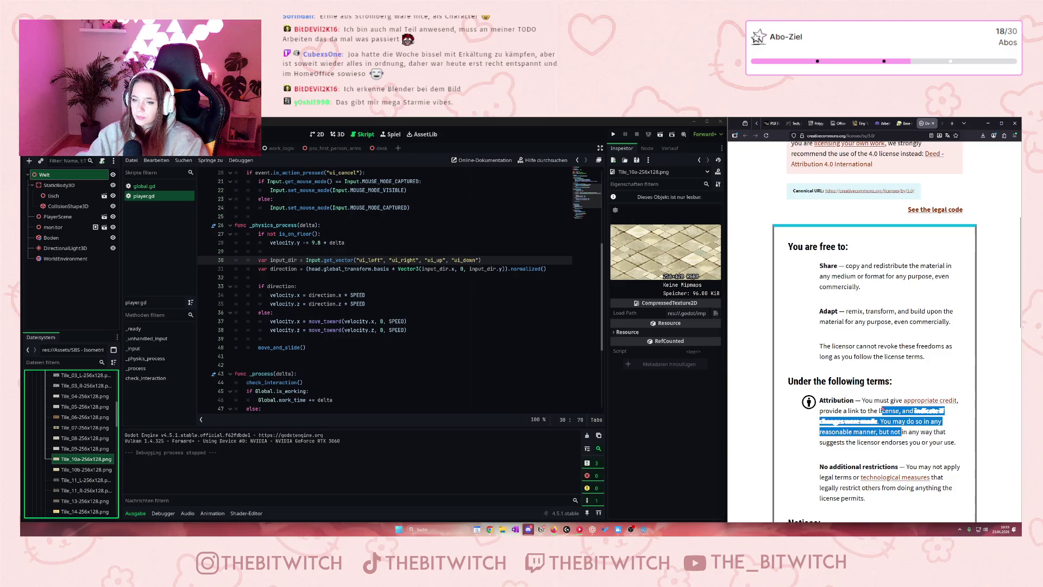
pyautogui.click(903, 430)
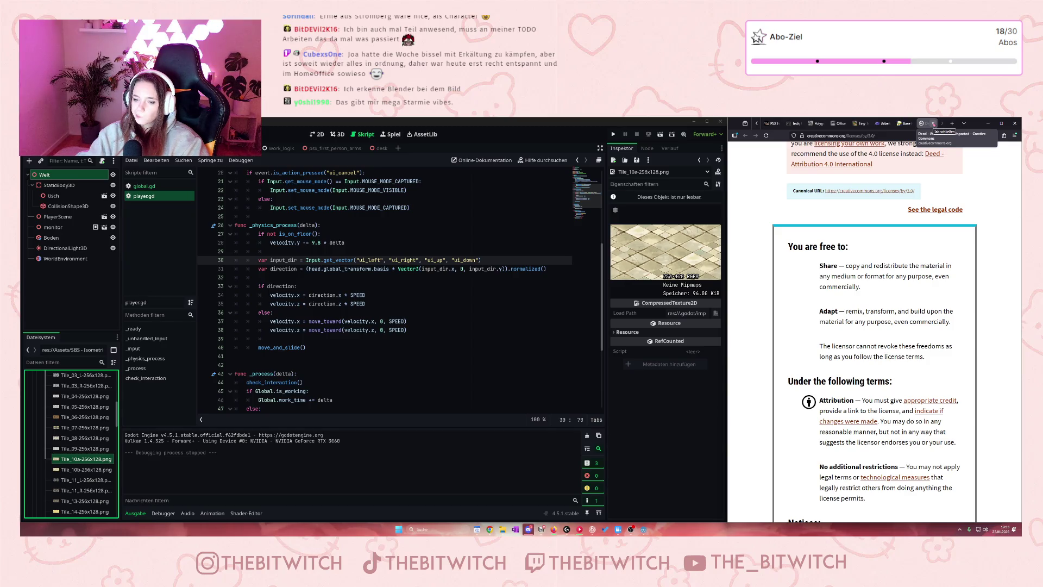
pyautogui.click(932, 124)
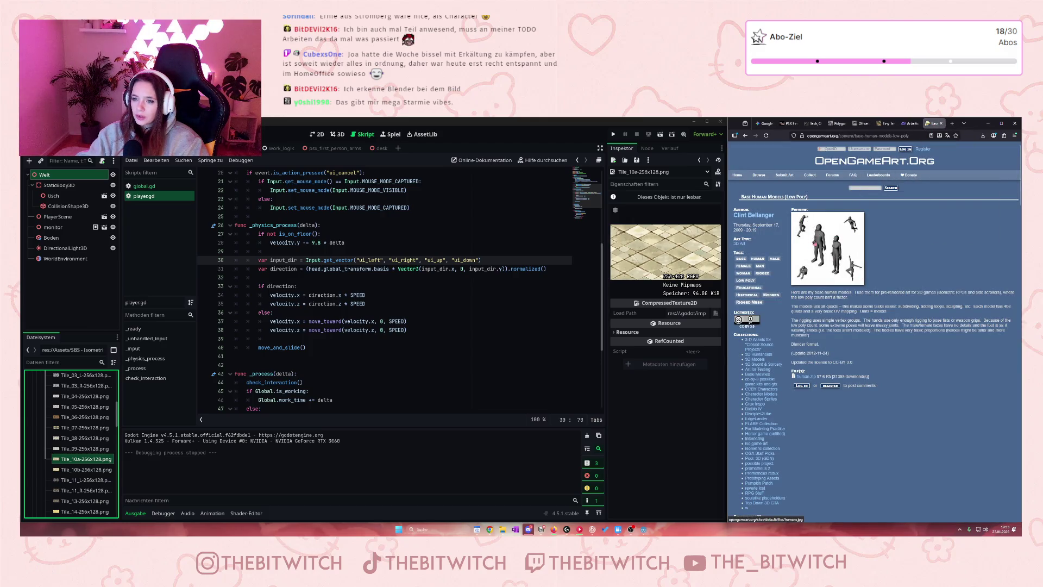
# Keep Base Human Models in a background tab, page to results page 4, and open Human Basemeshes
pyautogui.click(745, 135)
pyautogui.middleClick(853, 236)
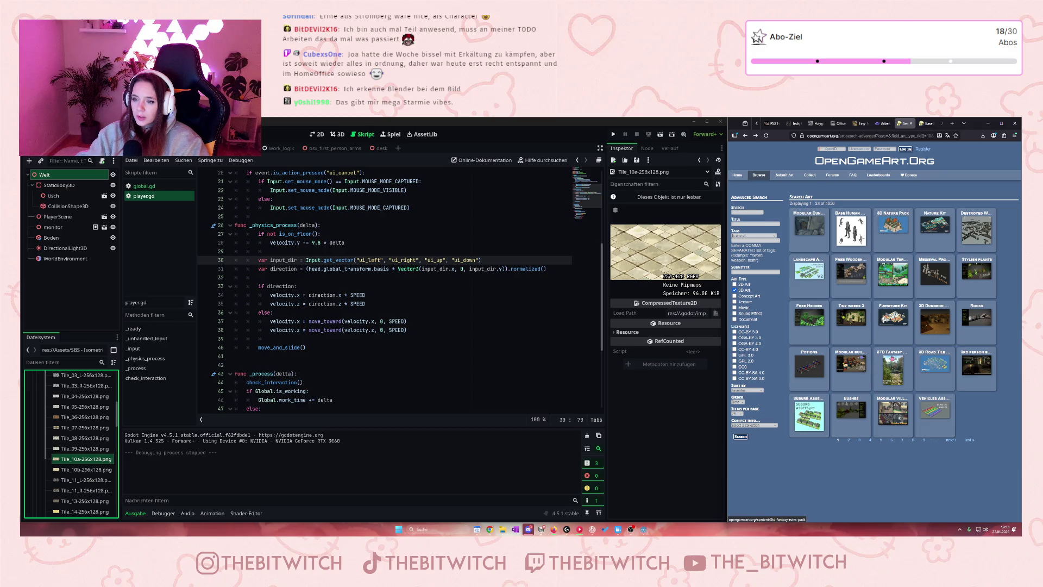
pyautogui.click(848, 440)
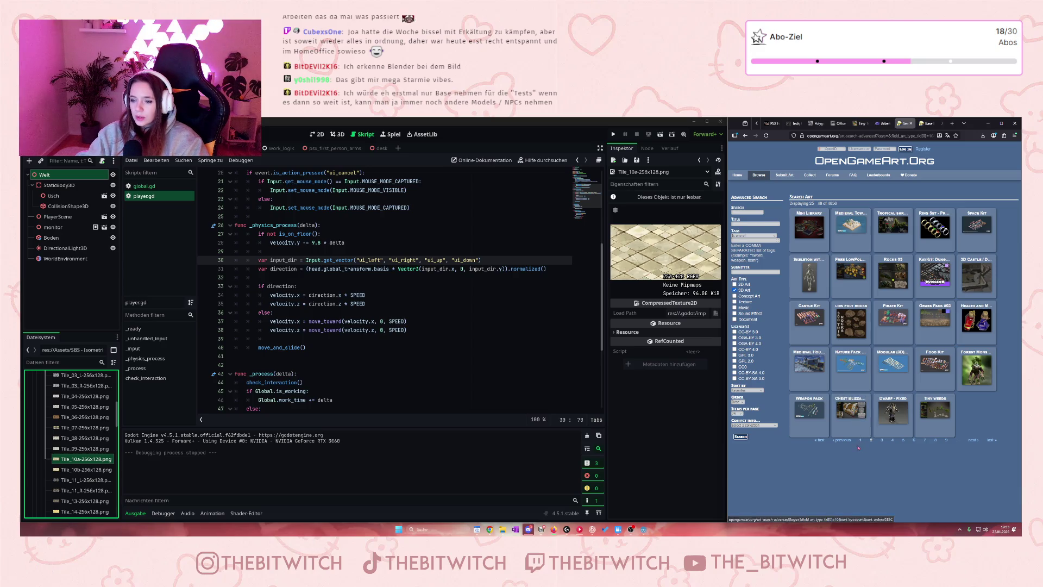
pyautogui.click(882, 440)
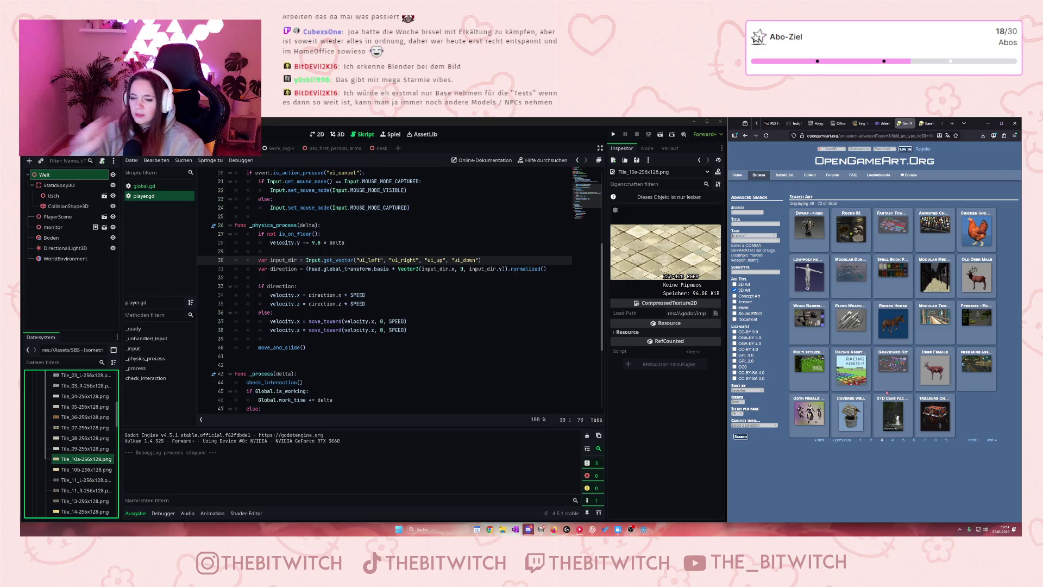
pyautogui.click(892, 441)
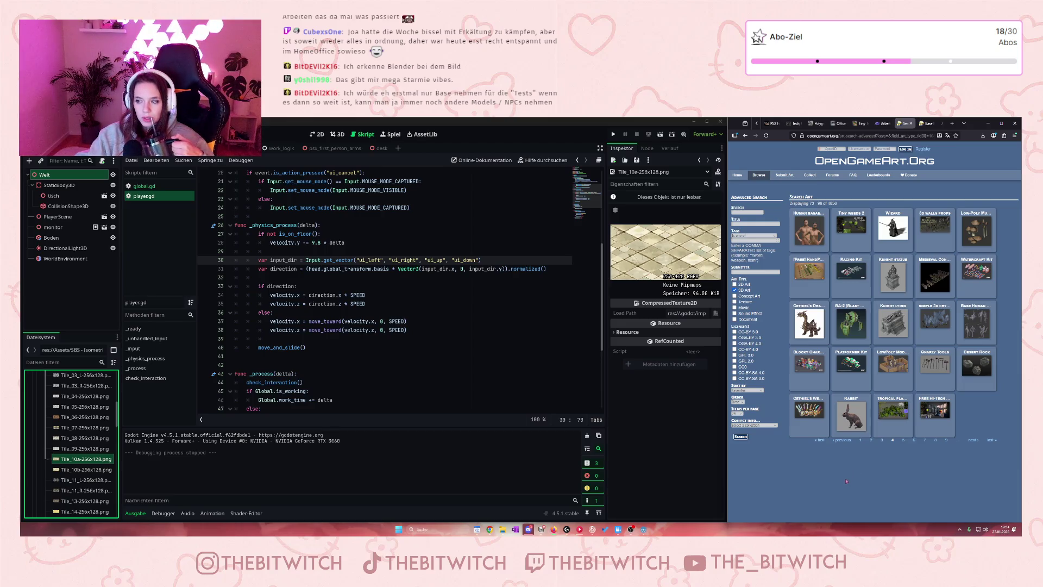
pyautogui.click(815, 232)
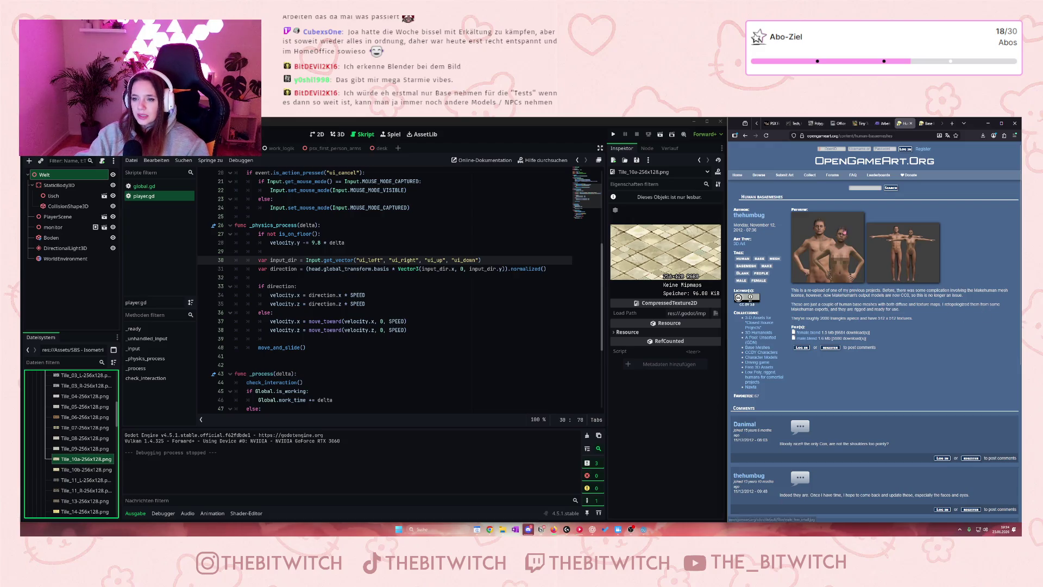
# Enlarge the Human Basemeshes preview, close it, and go back to the results
pyautogui.click(844, 230)
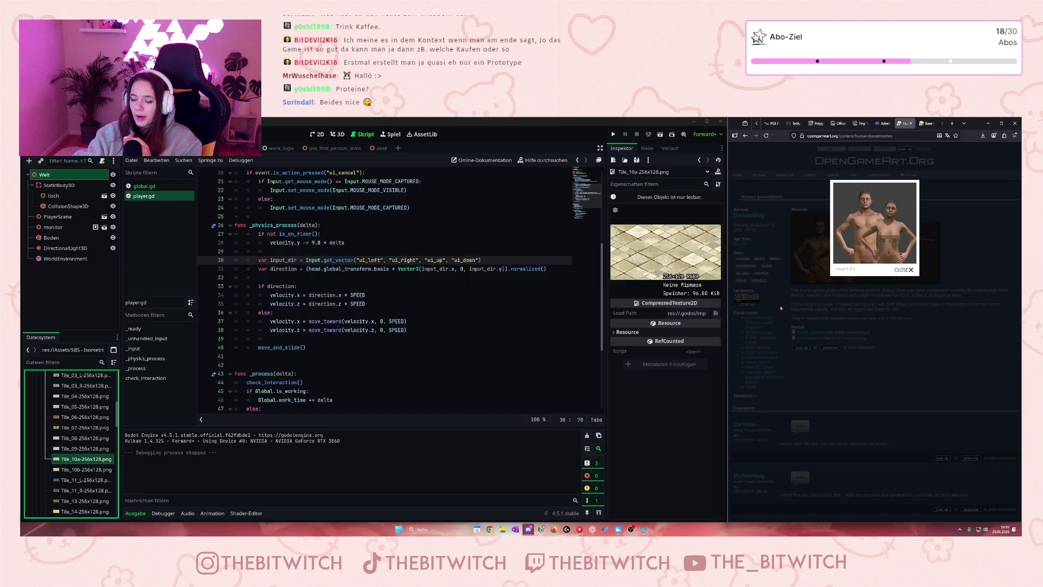
pyautogui.click(917, 280)
pyautogui.click(745, 135)
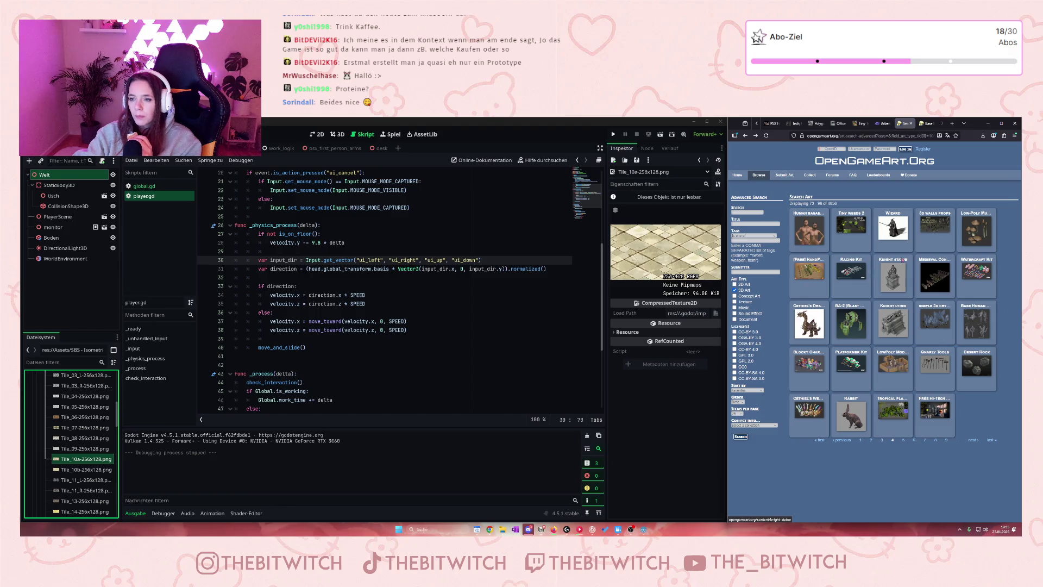
# Download human.zip from the Base Human Models (Low Poly) page and check the downloads list
pyautogui.hotkey('alt', 'Left')
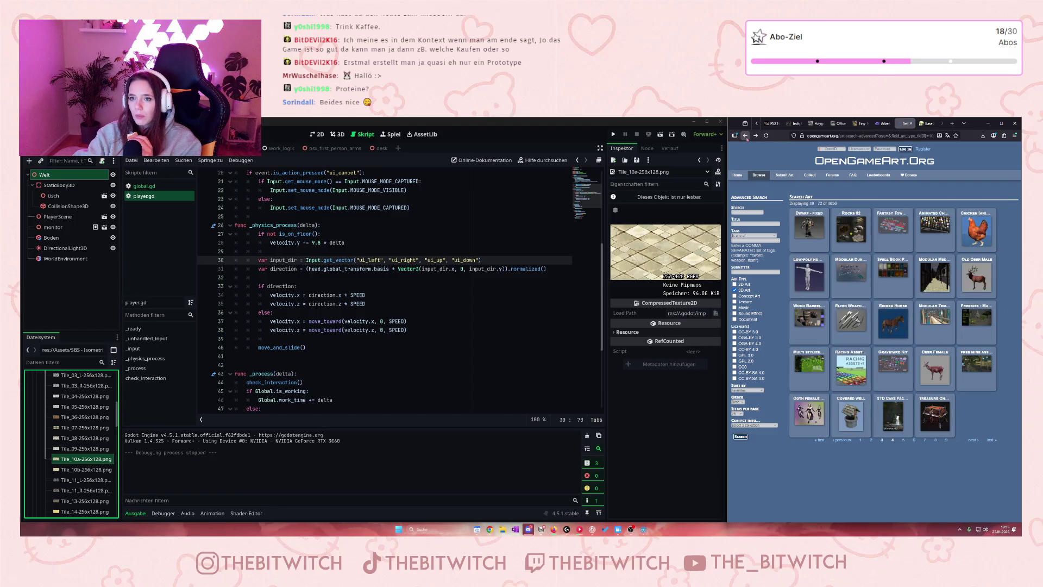
pyautogui.click(796, 282)
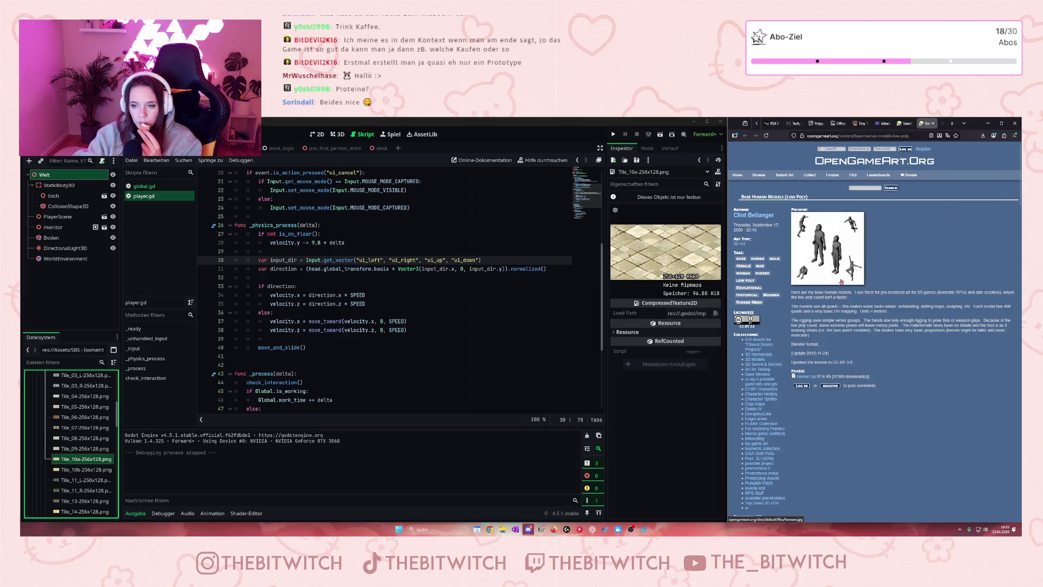
pyautogui.click(815, 377)
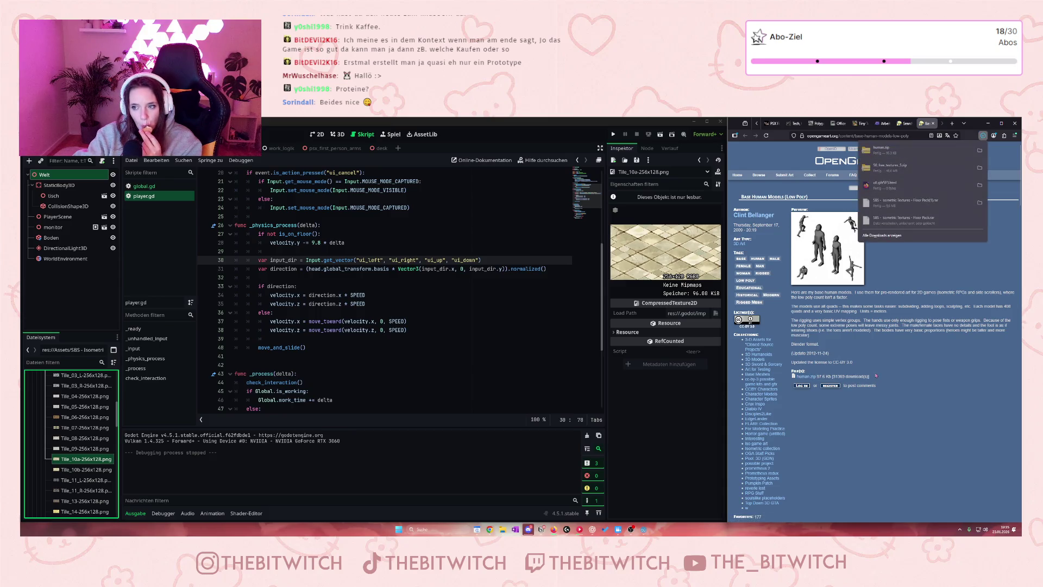
pyautogui.click(857, 350)
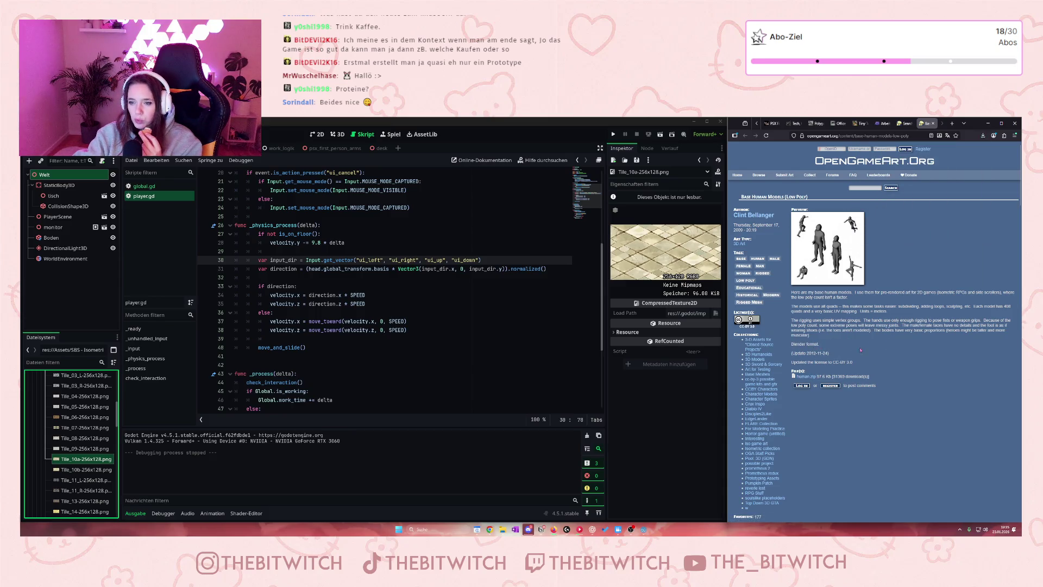
pyautogui.click(983, 135)
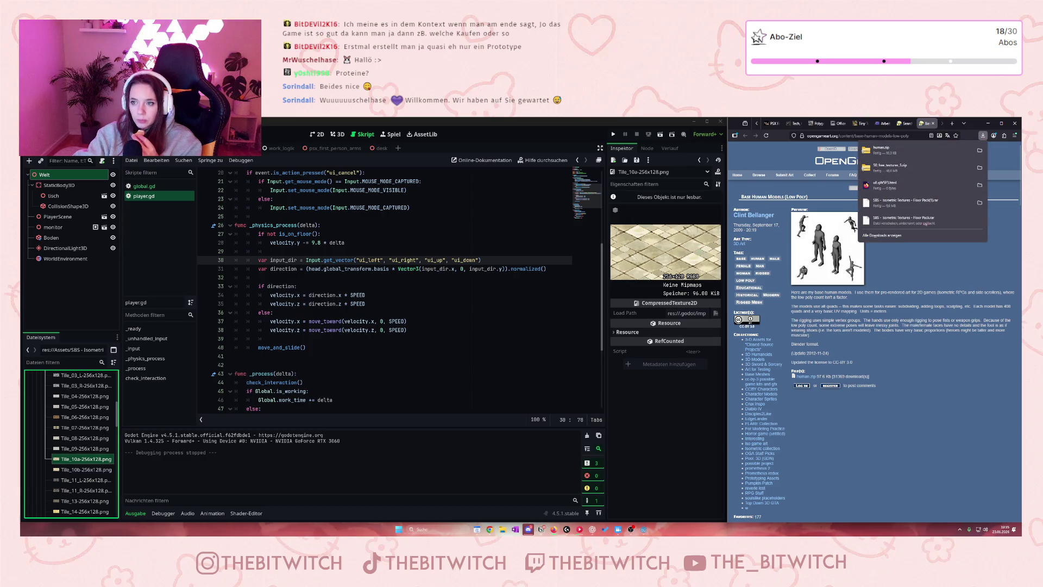
pyautogui.click(910, 344)
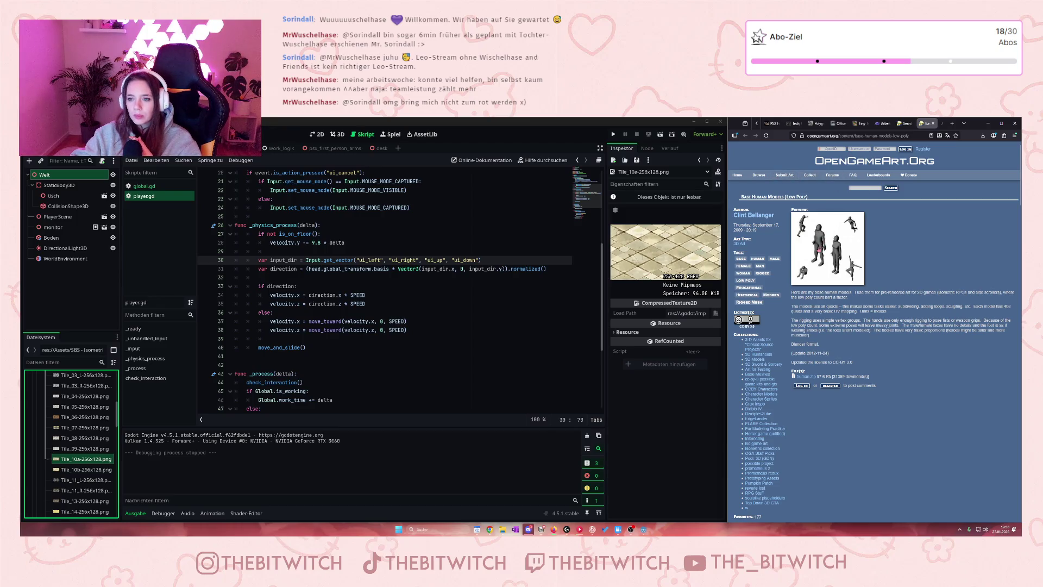
# Search 3D art for 'c' and open Demon / Alien Character from results page 2
pyautogui.click(758, 190)
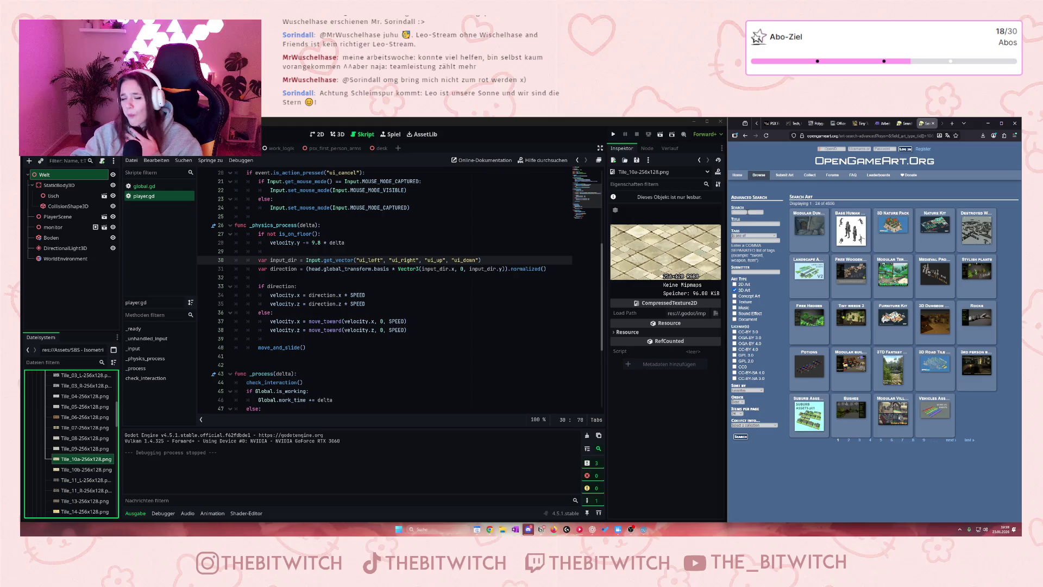
pyautogui.click(747, 222)
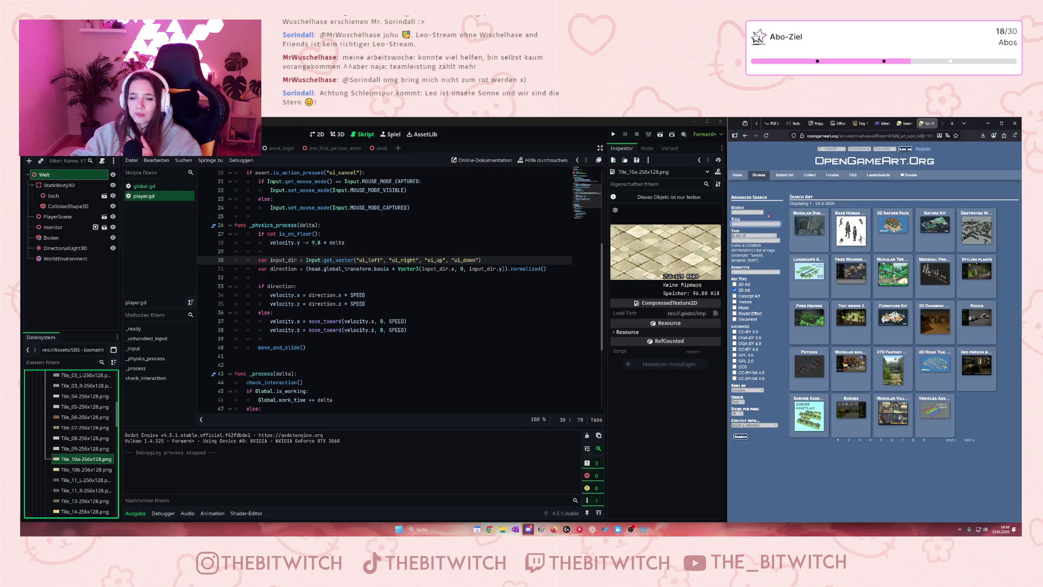
pyautogui.write('characte')
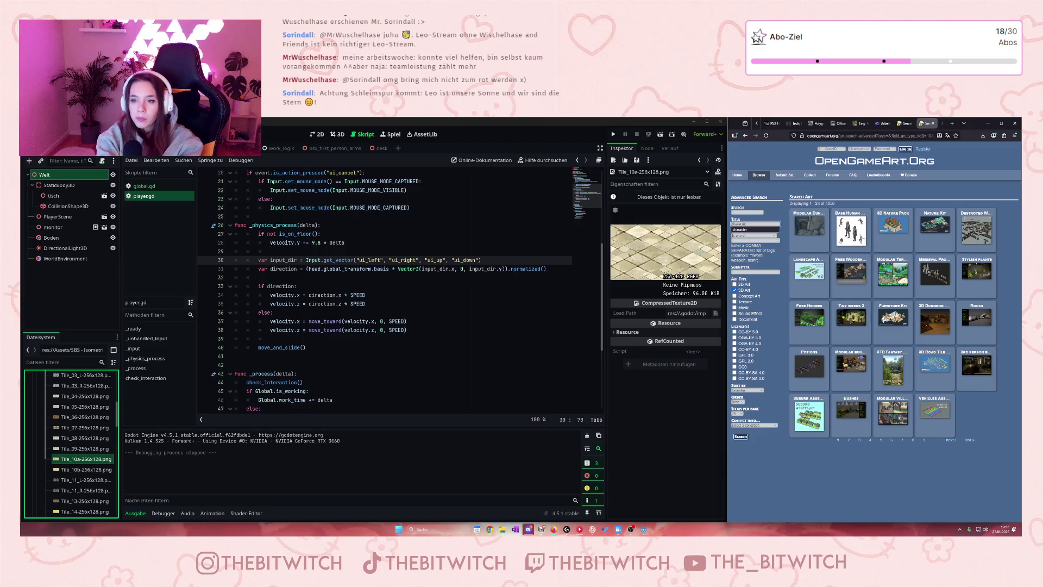
pyautogui.press('Return')
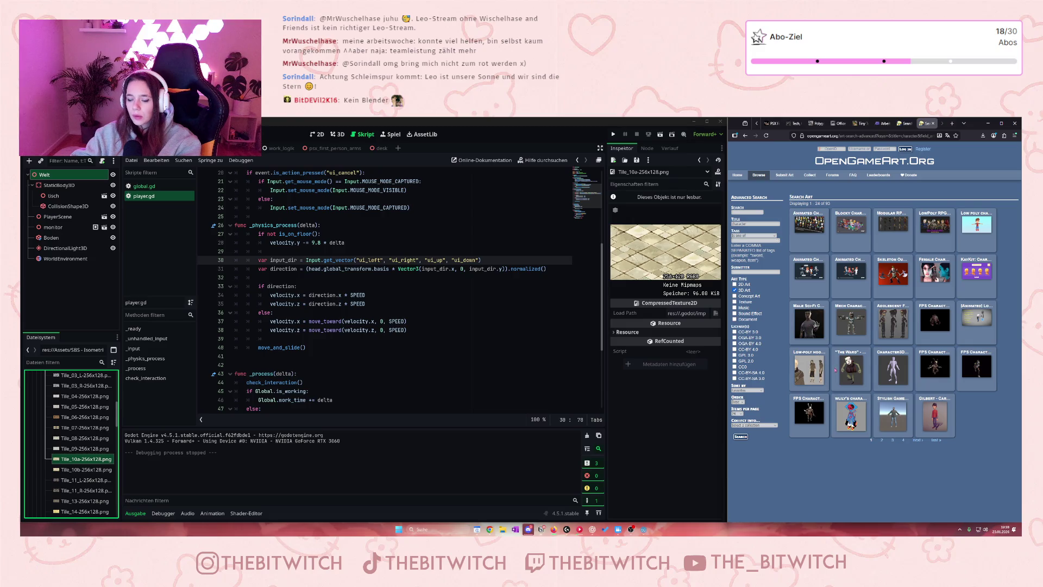
pyautogui.click(882, 440)
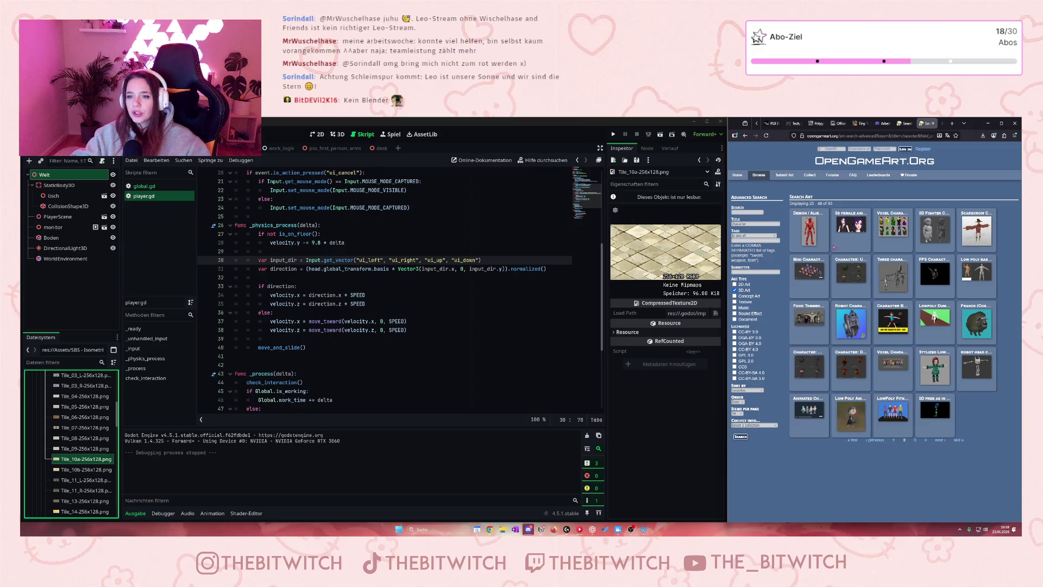
pyautogui.click(810, 231)
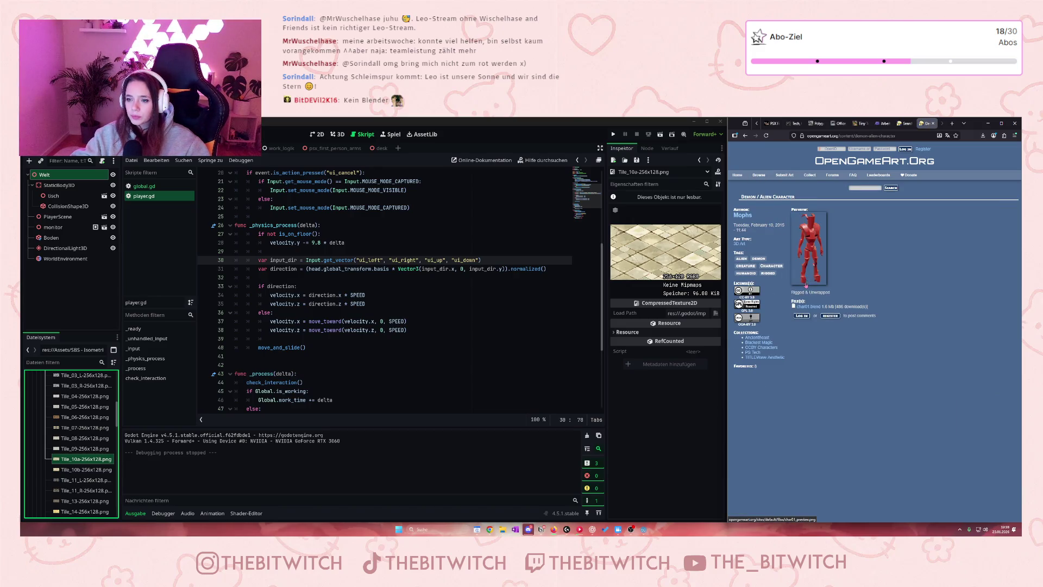
# Web-search 'godot blender datei' in a new tab and open the Reddit workflow thread
pyautogui.click(952, 124)
pyautogui.write('godot b')
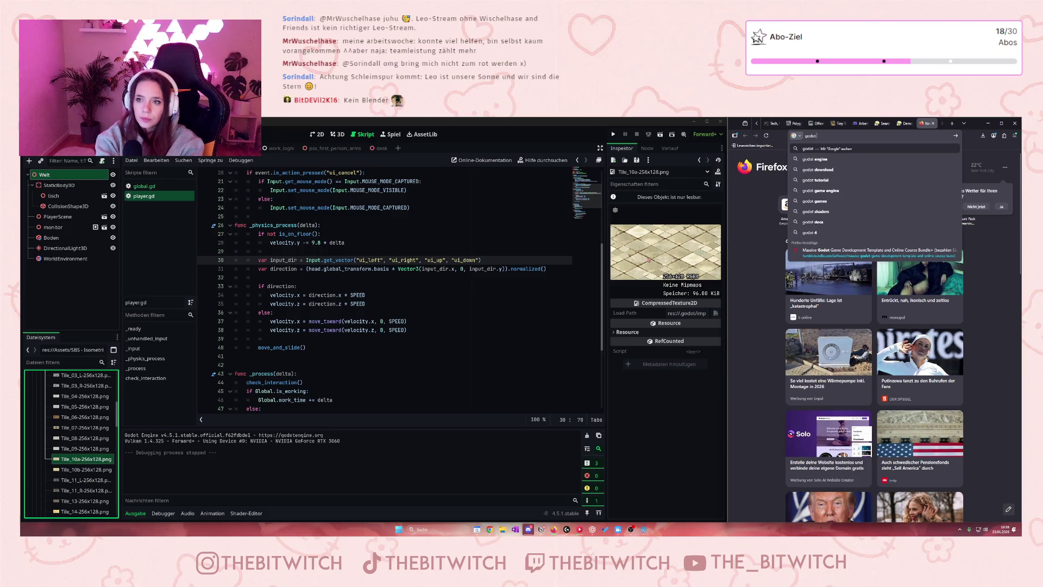
pyautogui.write('lender datei')
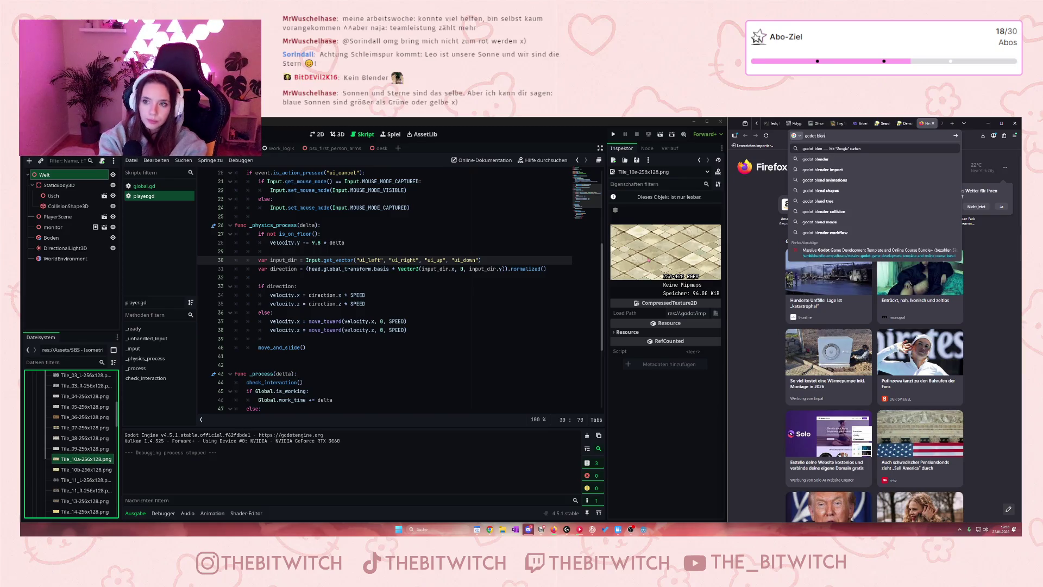
pyautogui.press('Return')
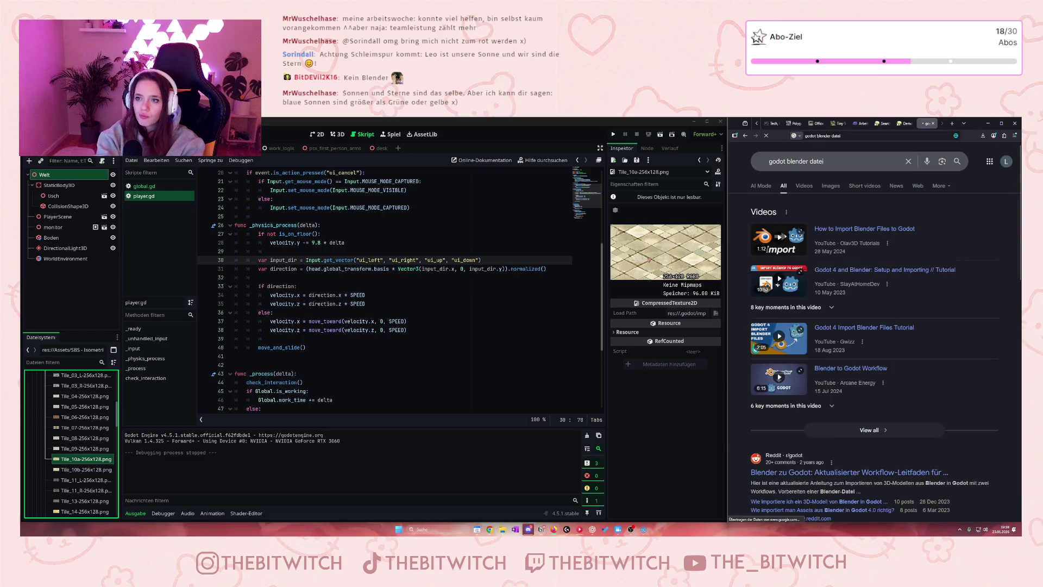
pyautogui.scroll(-3, 769, 360)
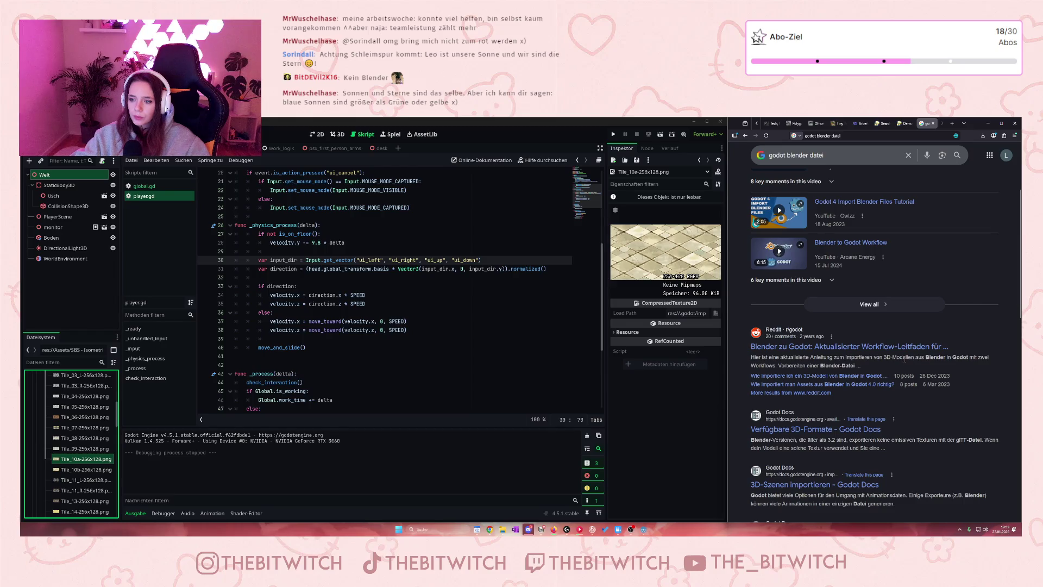
pyautogui.click(804, 346)
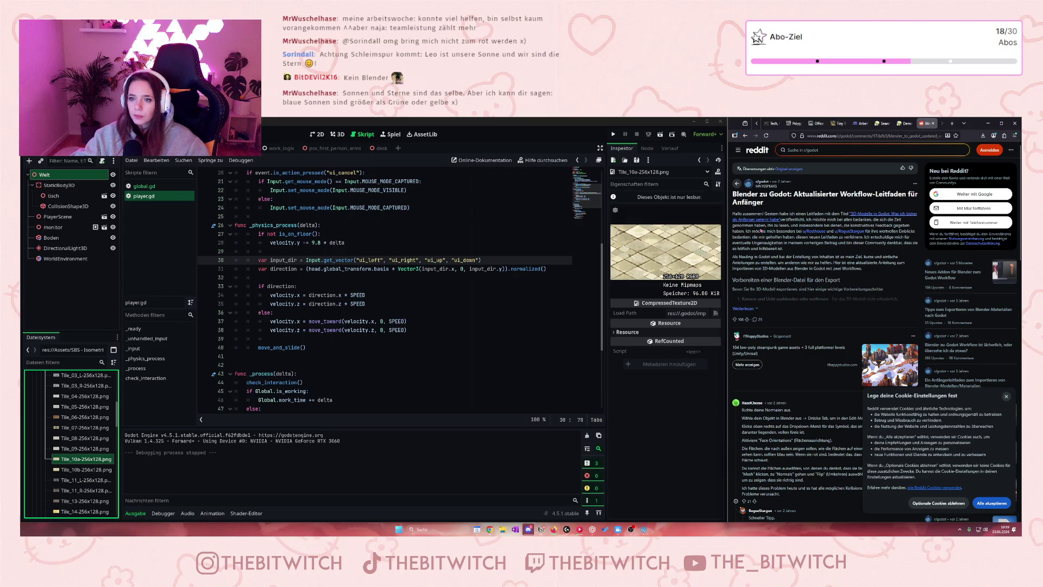
# Read the full guide, dismiss the cookie notice, mark the .glb/.gltf text, and close the tab
pyautogui.click(744, 309)
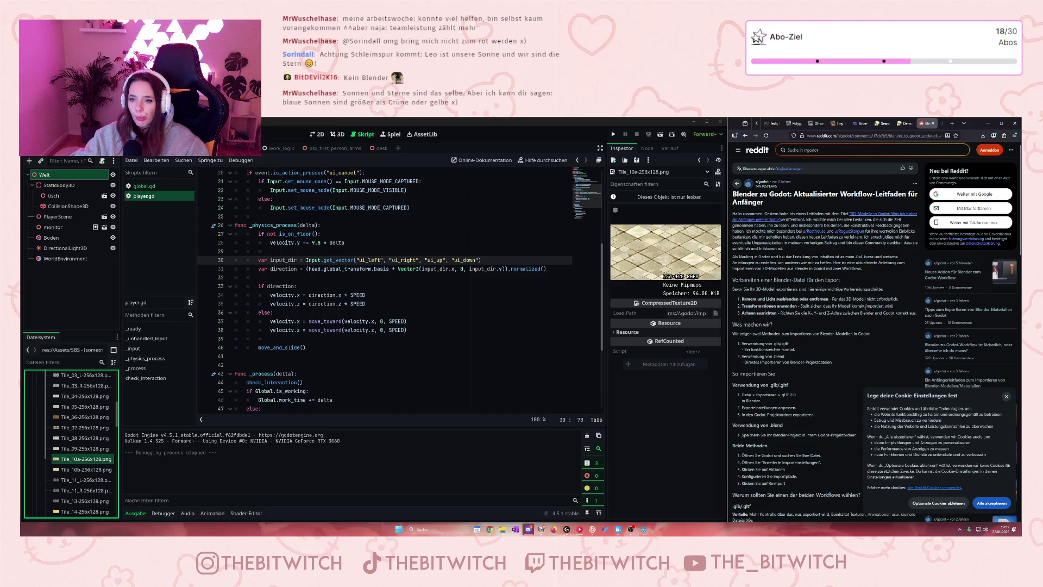
pyautogui.scroll(-3, 799, 324)
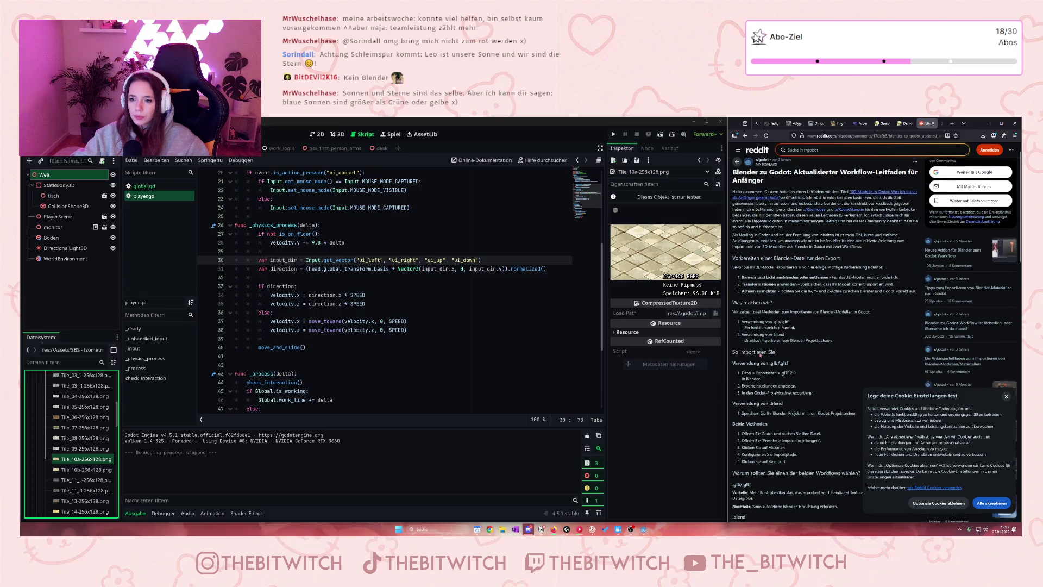
pyautogui.click(1003, 396)
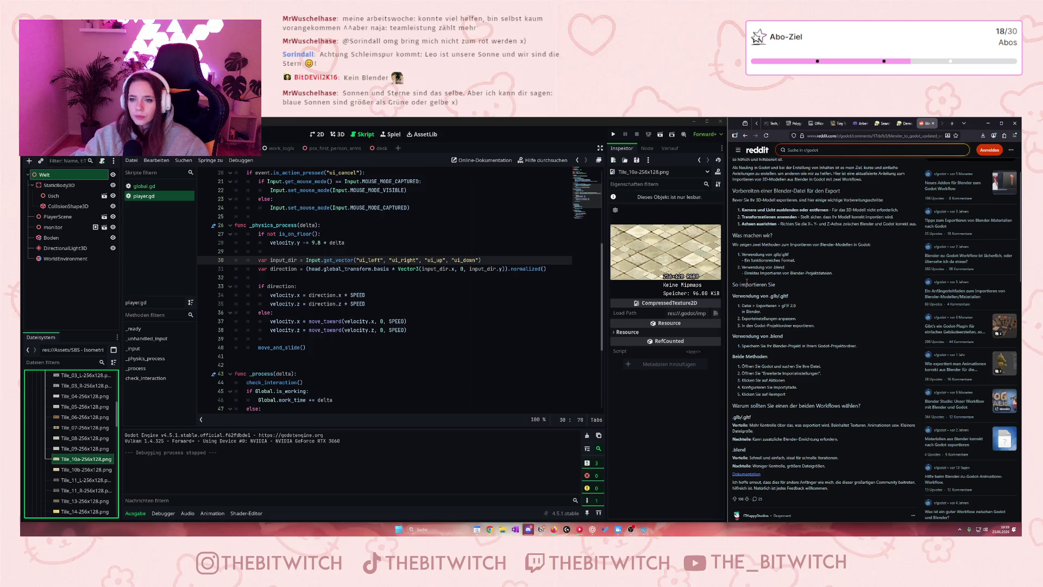
pyautogui.moveTo(773, 254)
pyautogui.mouseDown()
pyautogui.moveTo(799, 253)
pyautogui.moveTo(761, 269)
pyautogui.moveTo(830, 274)
pyautogui.mouseUp()
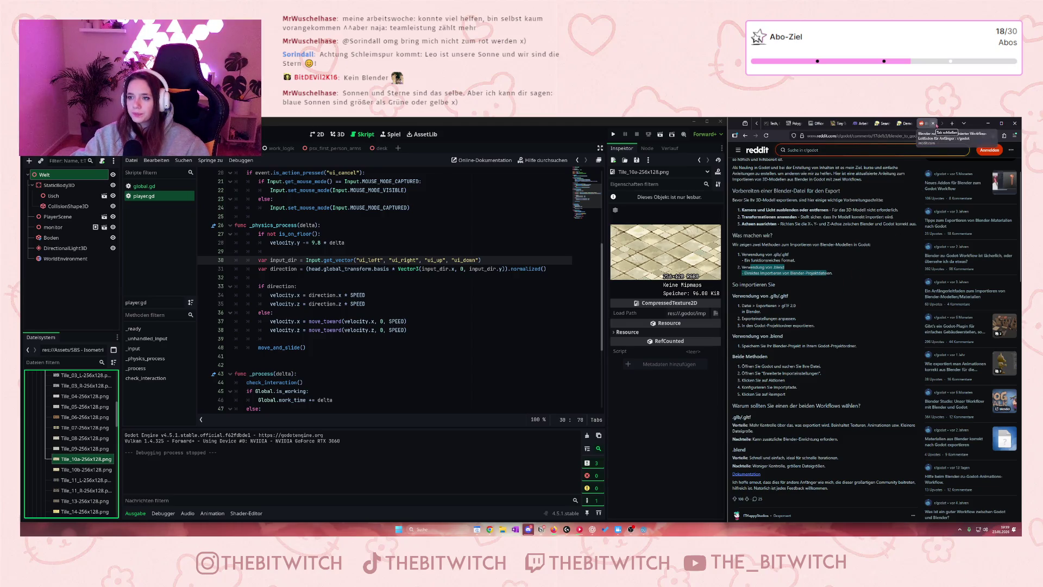
pyautogui.click(933, 124)
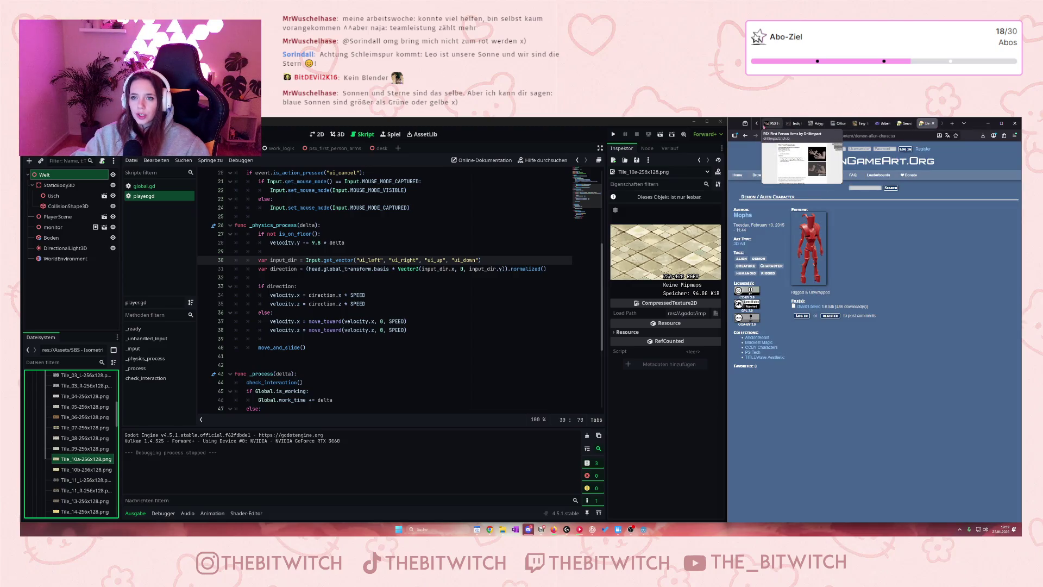
# Show the PSX First Person Arms itch.io page and collapse Godot's Tile texture folder
pyautogui.click(933, 125)
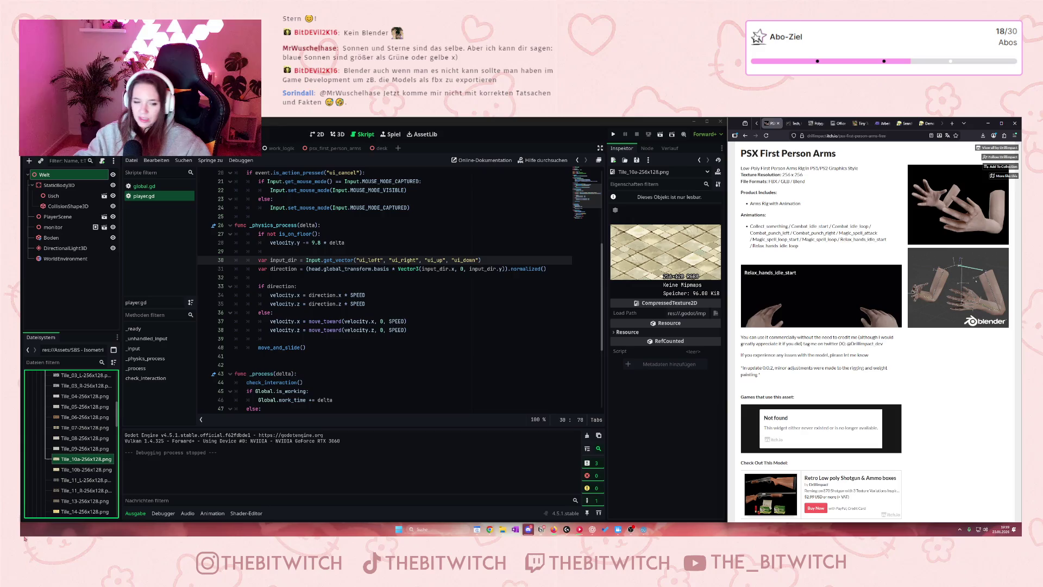
pyautogui.scroll(-5, 94, 467)
pyautogui.scroll(10, 94, 467)
pyautogui.click(46, 468)
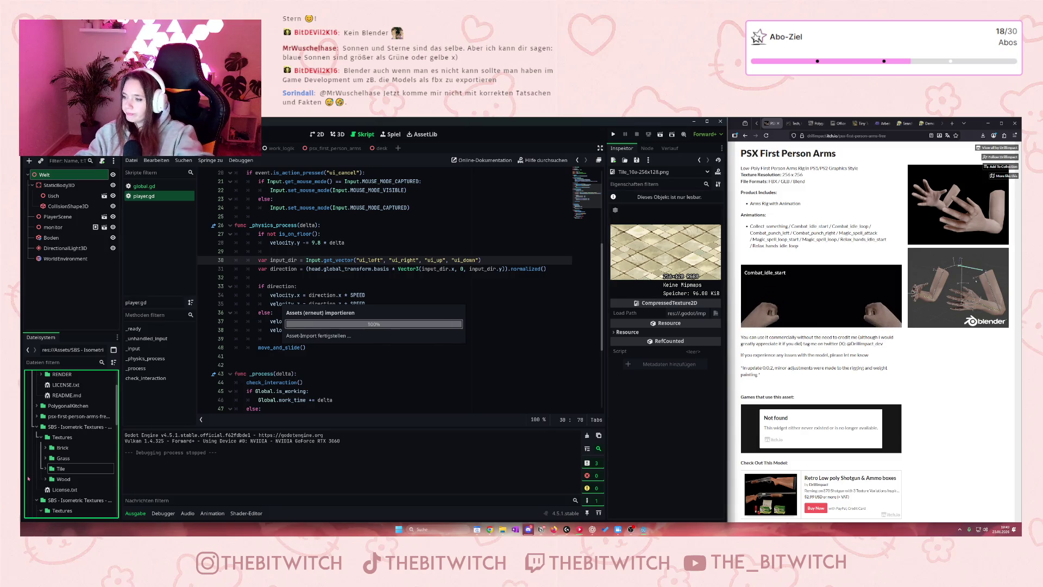
# Open the human folder under res://Assets in Godot, then start a new browser tab
pyautogui.scroll(2, 63, 466)
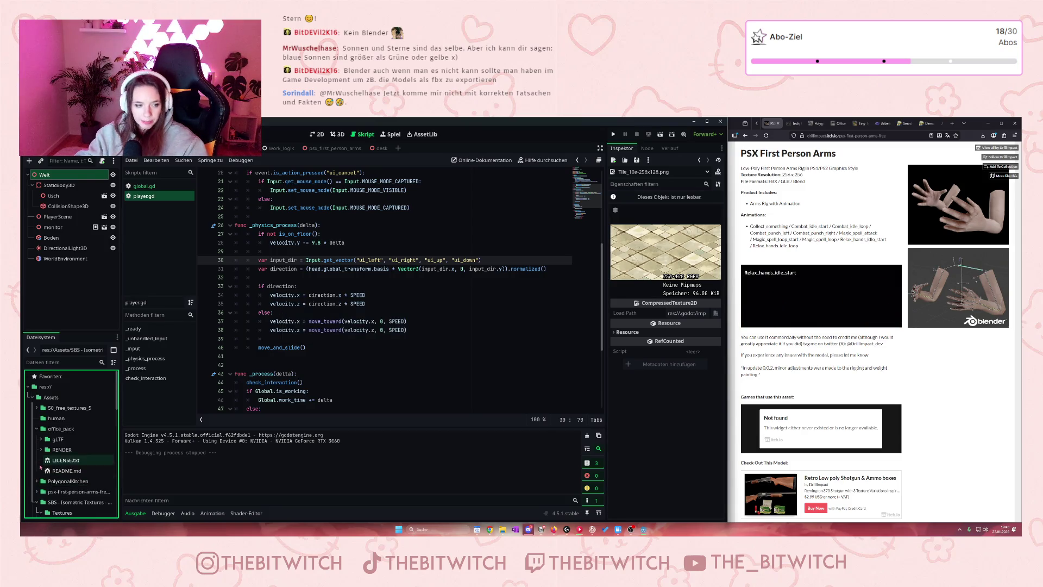
pyautogui.click(51, 420)
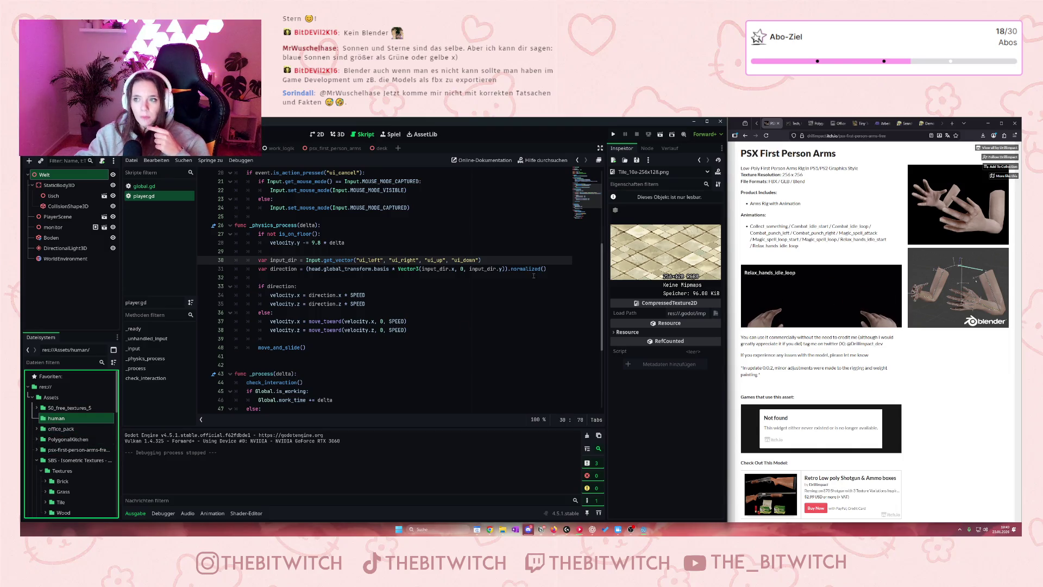
pyautogui.click(952, 125)
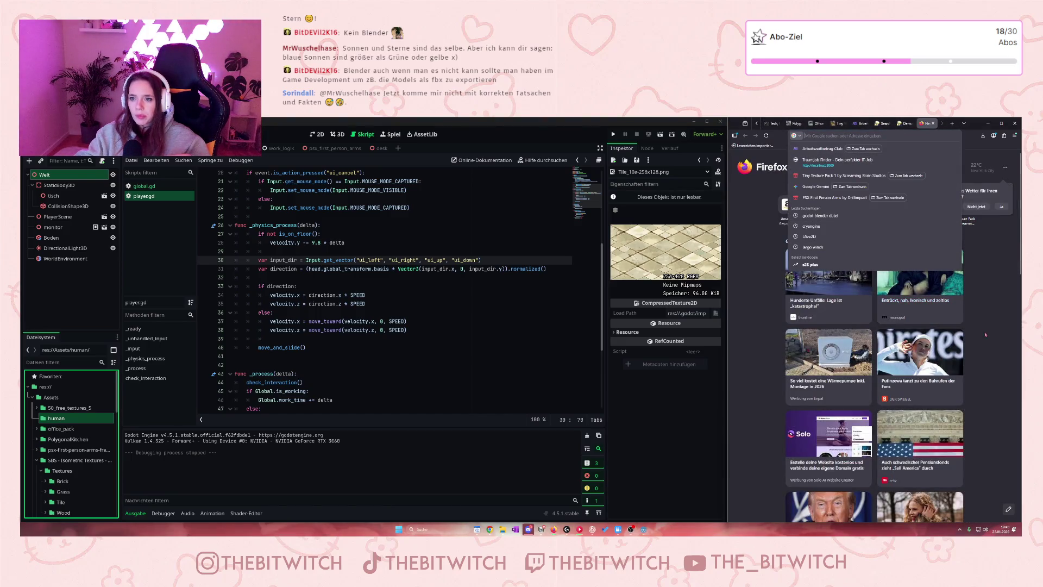
# Select the 50_free_textures_5 folder and reopen the Reddit Blender-to-Godot thread from the search
pyautogui.press('Escape')
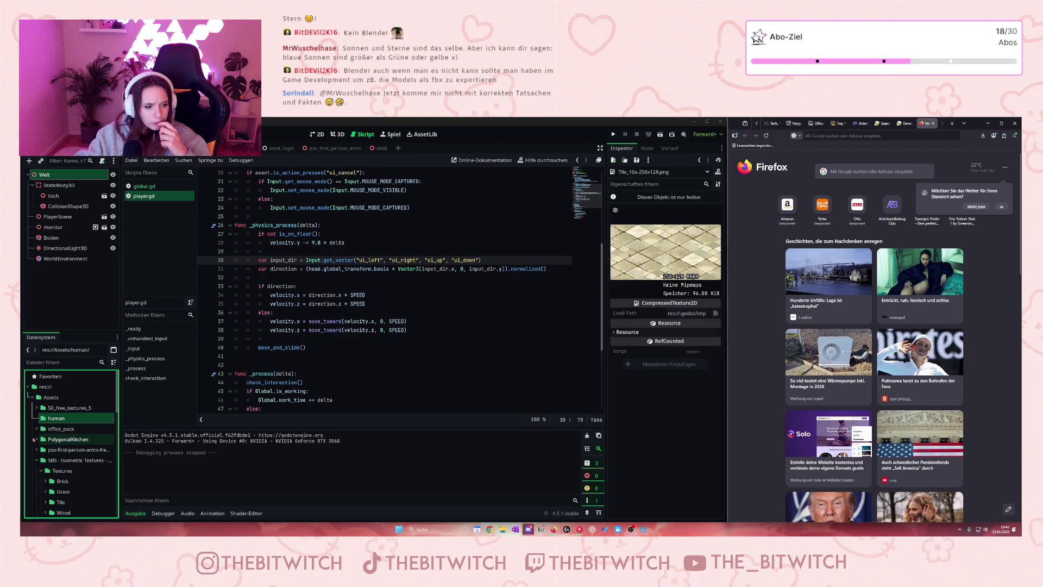
pyautogui.click(70, 408)
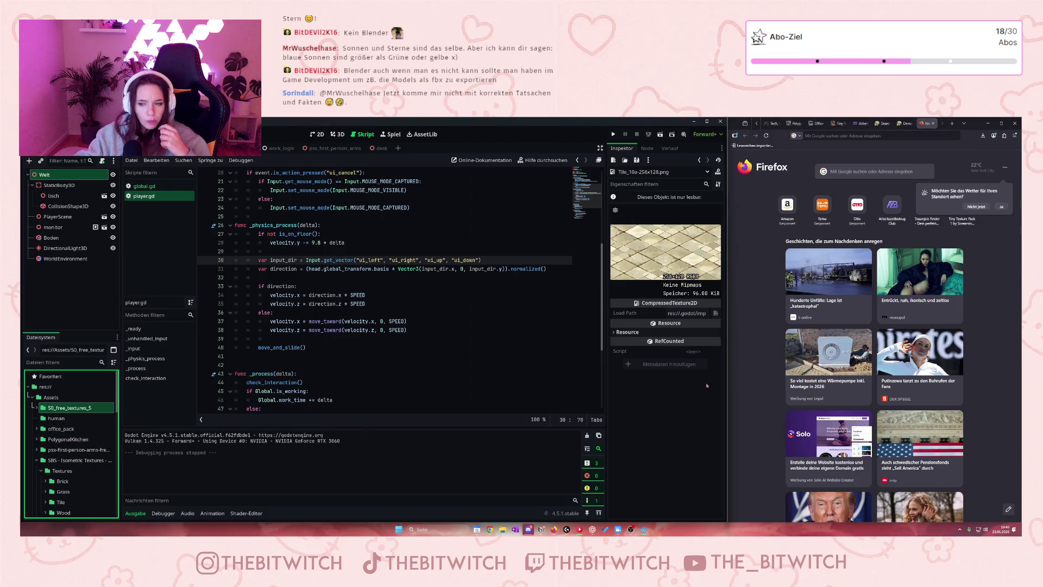
pyautogui.click(939, 136)
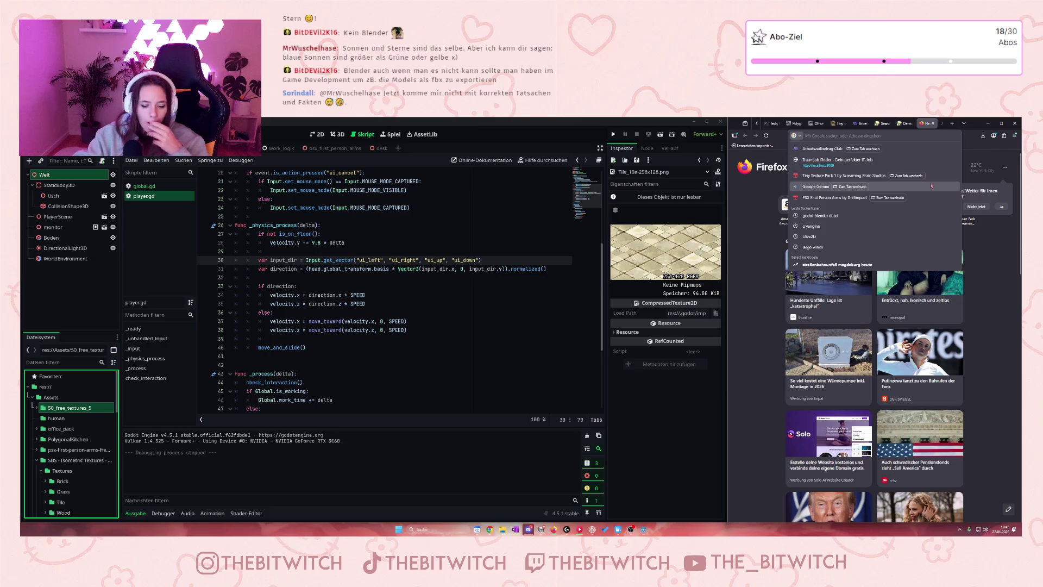
pyautogui.write('bl')
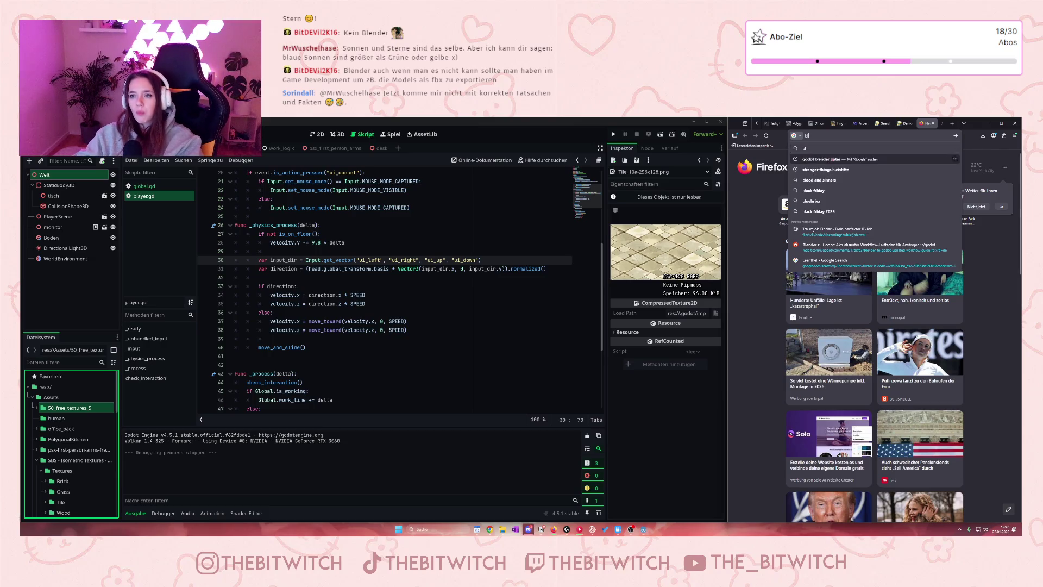
pyautogui.click(869, 159)
pyautogui.scroll(-5, 917, 446)
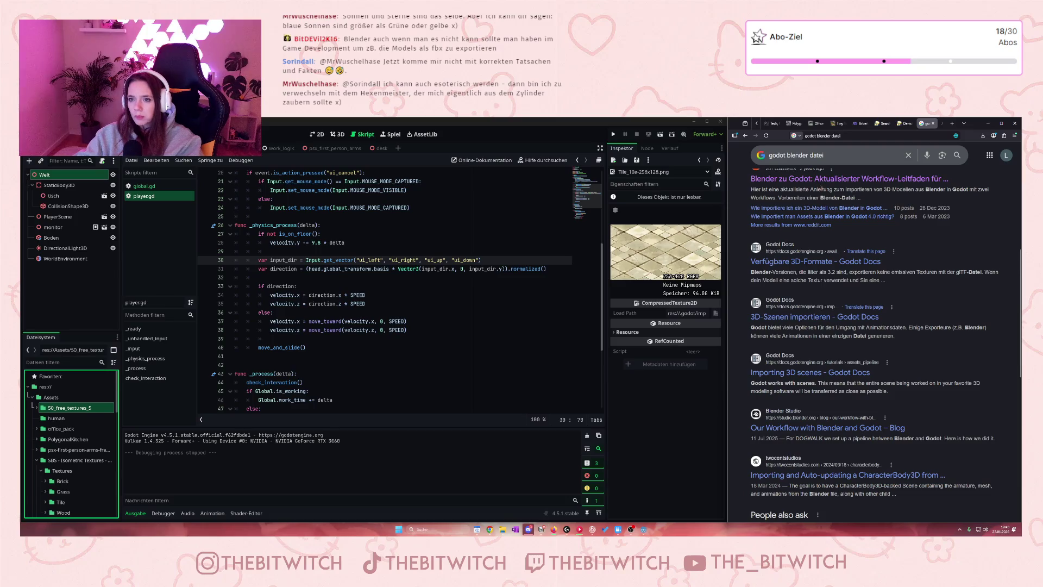
pyautogui.click(847, 182)
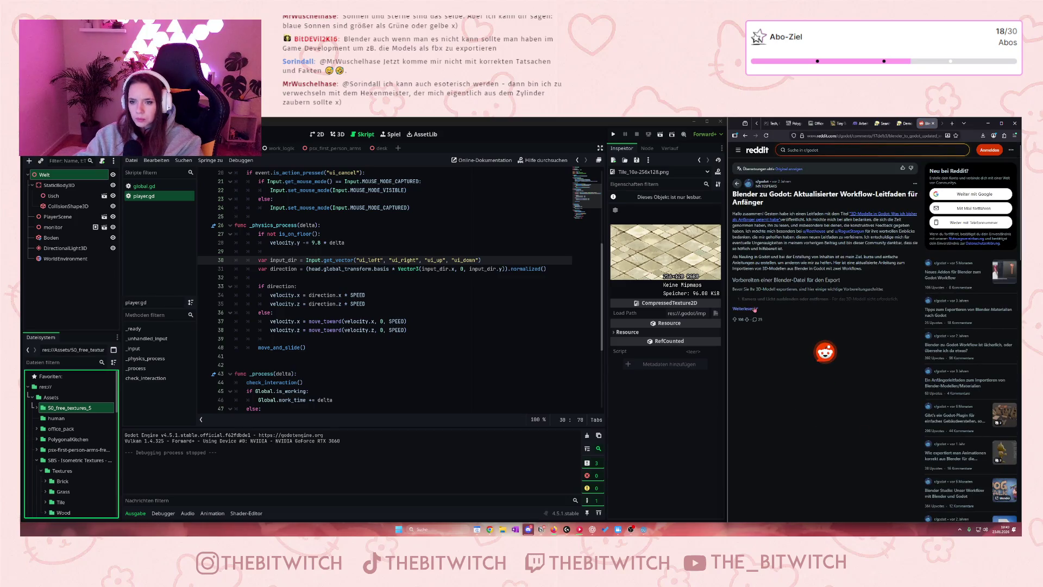
# Read through the thread's comments on importing Blender files into Godot
pyautogui.scroll(-2, 871, 431)
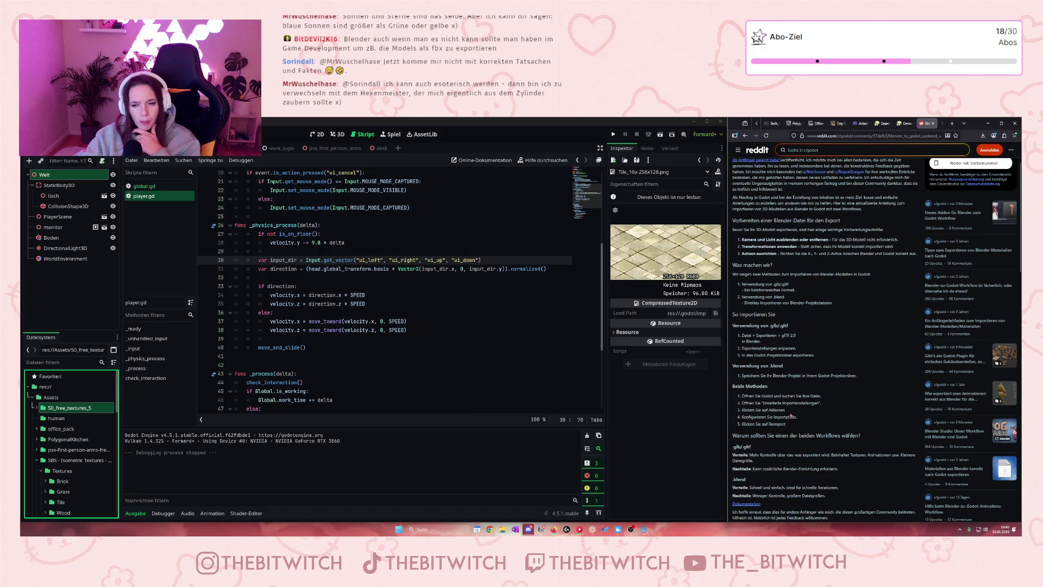
pyautogui.scroll(-3, 791, 416)
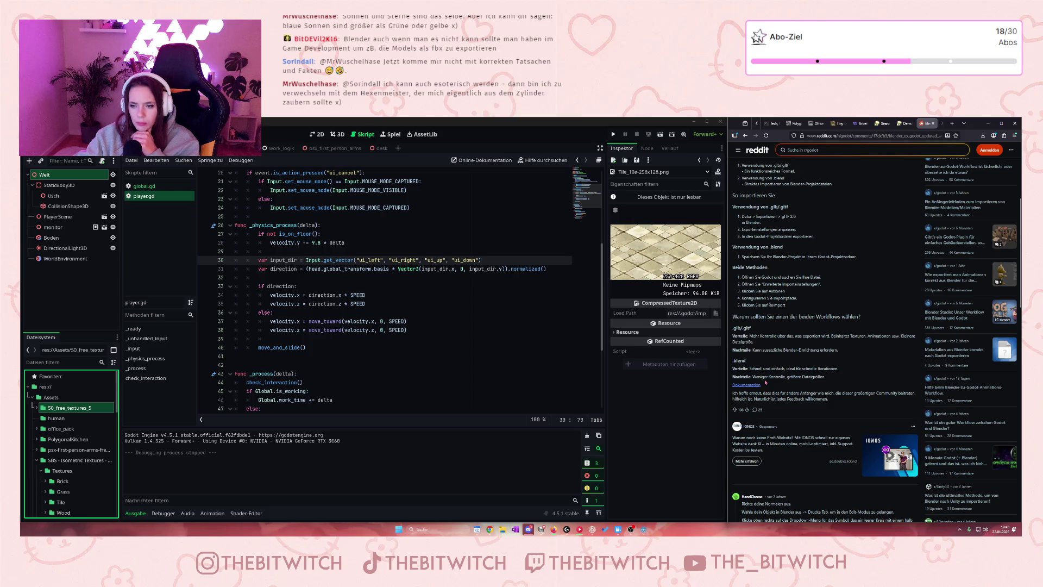
pyautogui.scroll(-2, 761, 398)
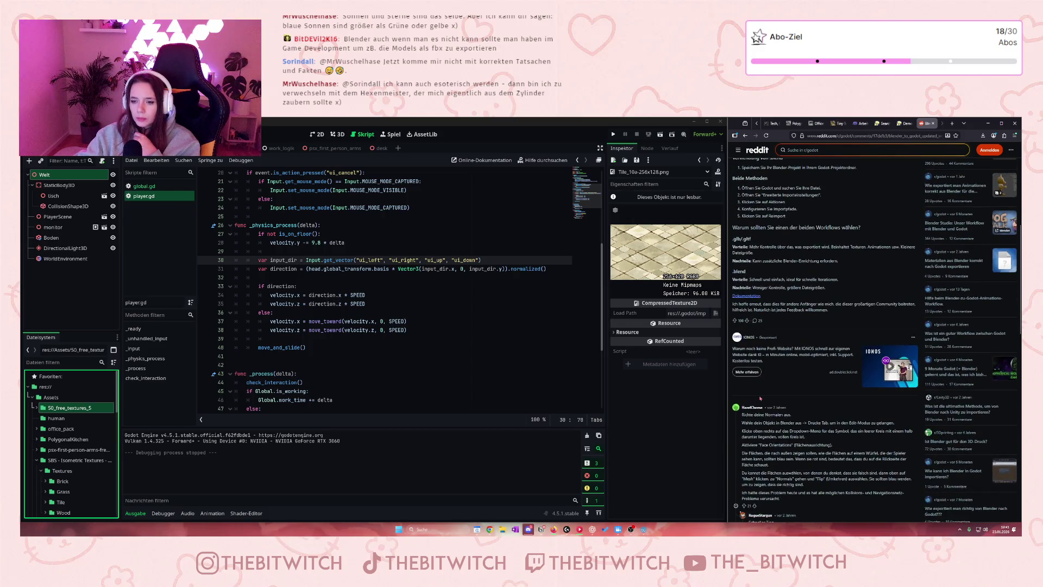
pyautogui.scroll(-4, 775, 420)
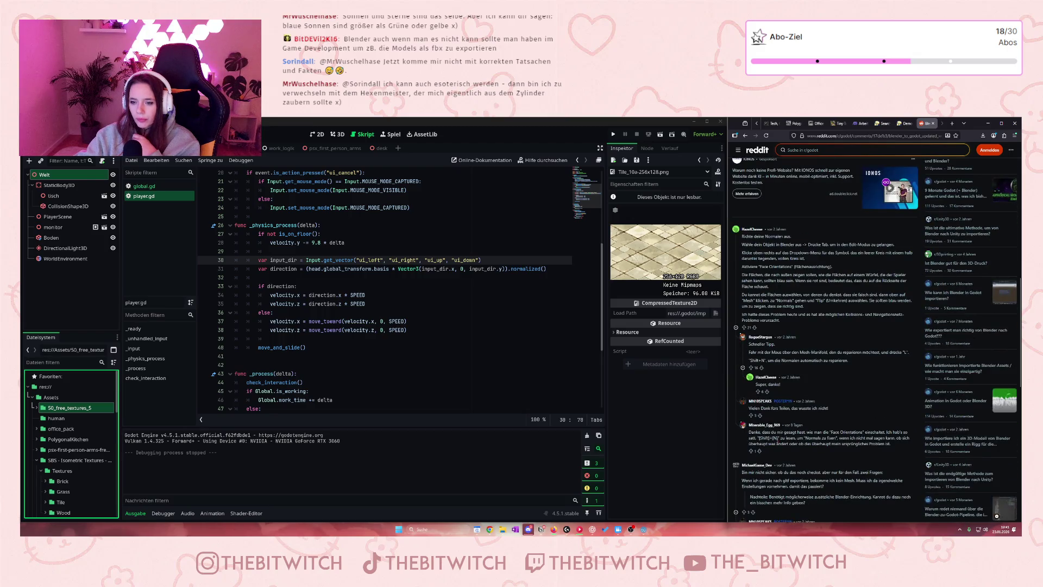
pyautogui.scroll(-3, 776, 441)
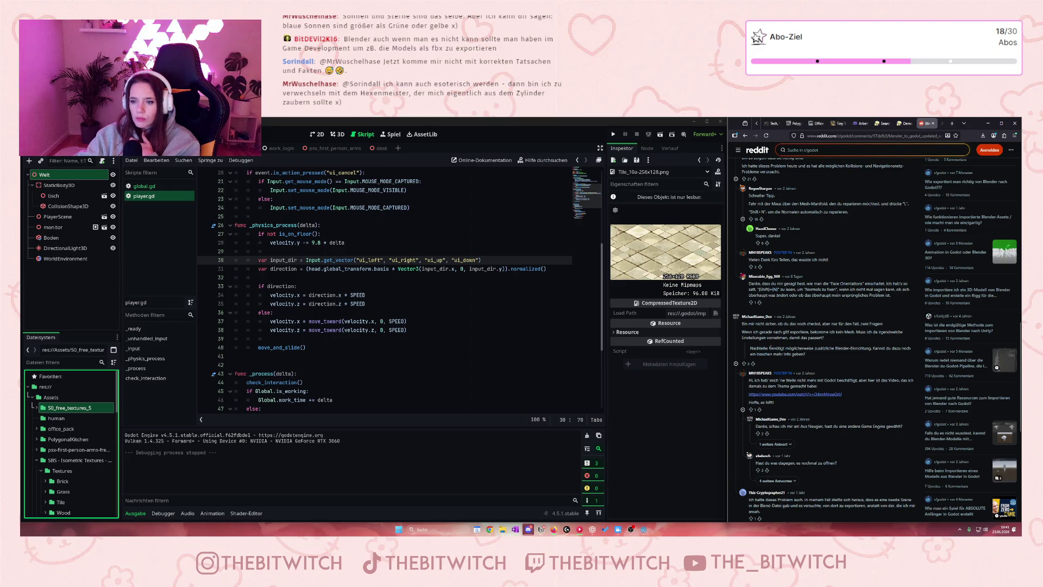
pyautogui.scroll(-1, 808, 383)
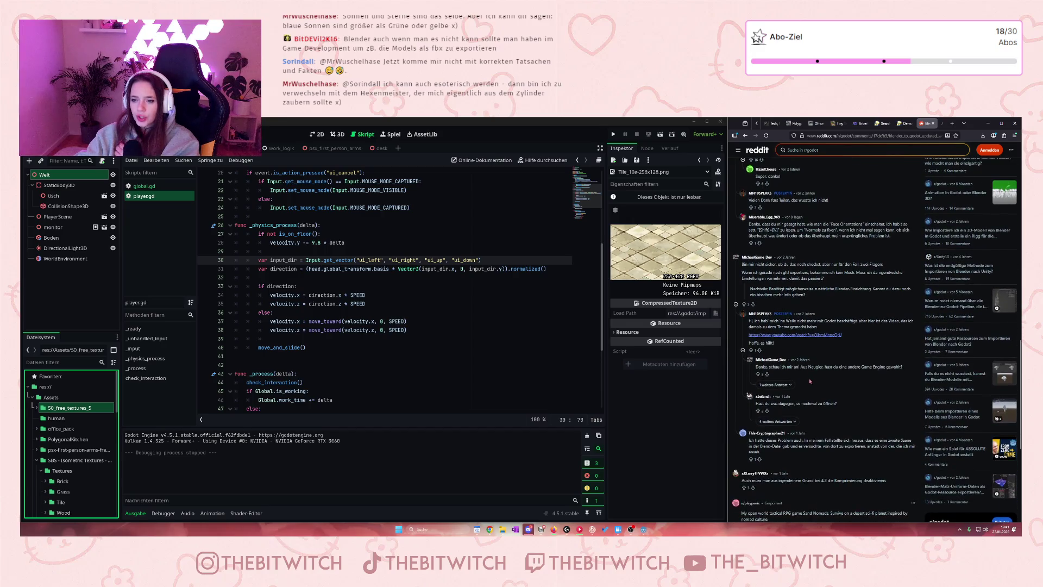
pyautogui.scroll(-2, 825, 402)
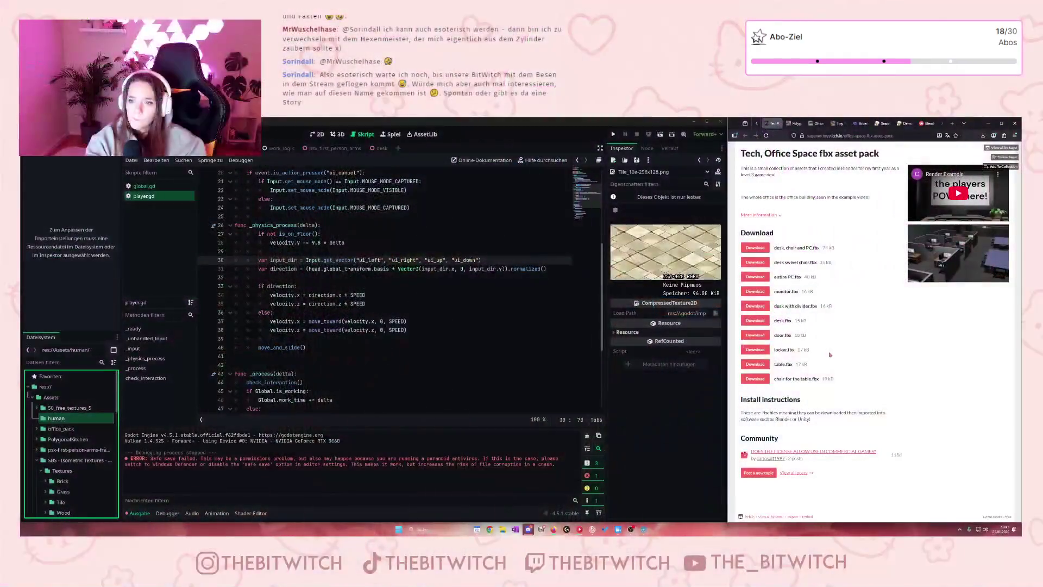
pyautogui.click(756, 125)
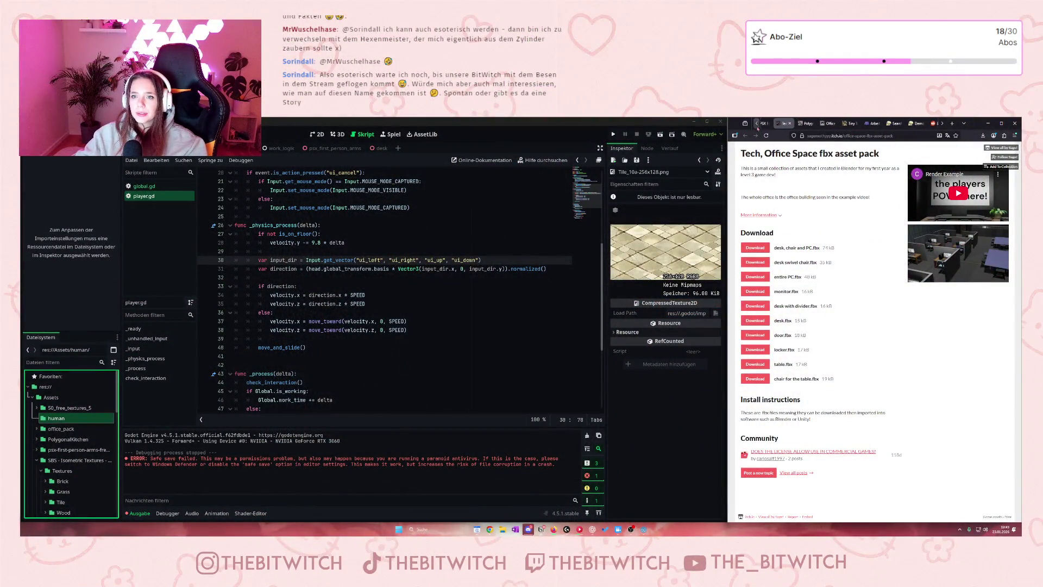
# Go from the Demon / Alien page back to the results, open Robot Character, and download robot_character.zip
pyautogui.click(920, 124)
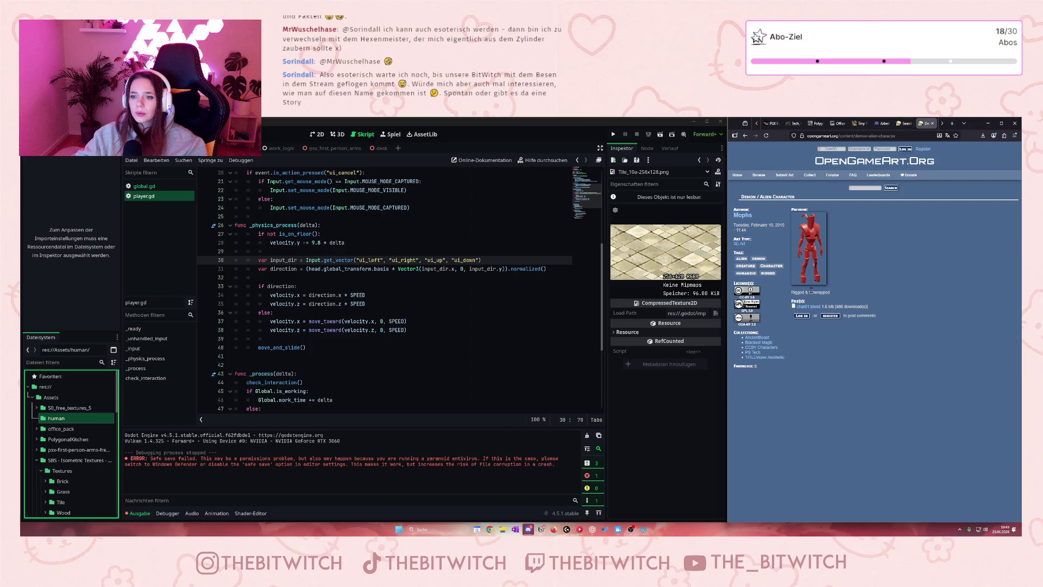
pyautogui.click(746, 137)
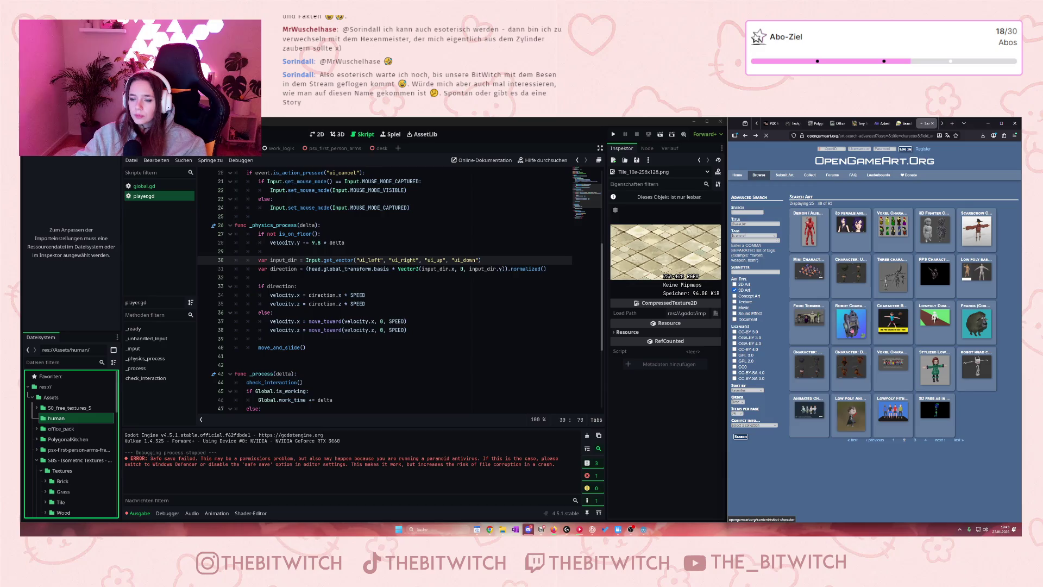
pyautogui.click(851, 328)
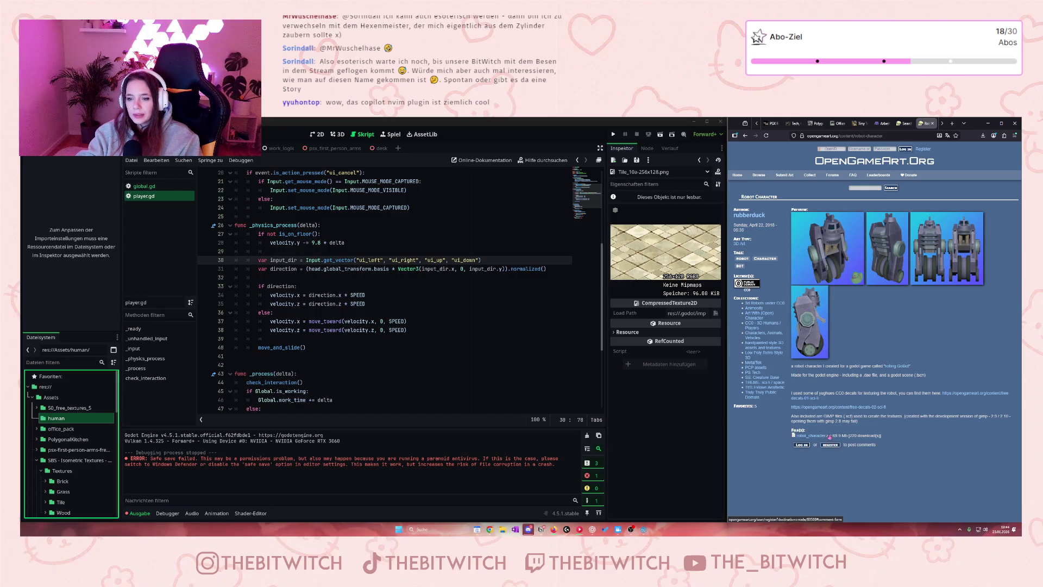
pyautogui.click(815, 435)
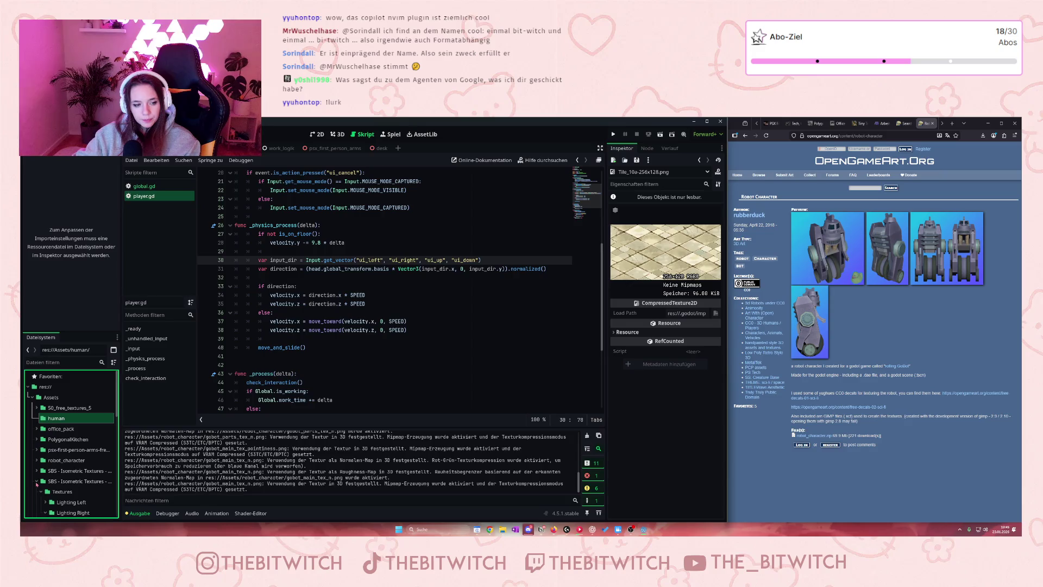
# Collapse the isometric textures folder in Godot's FileSystem dock
pyautogui.click(36, 481)
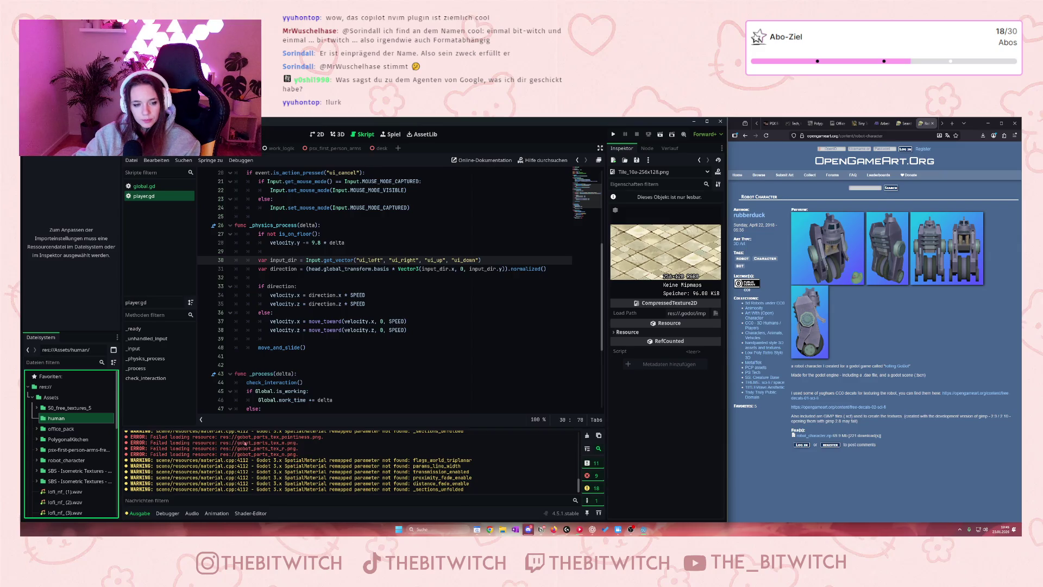
# Expand robot_character, select robot.tscn, then collapse the robot_character folder again
pyautogui.scroll(-5, 45, 468)
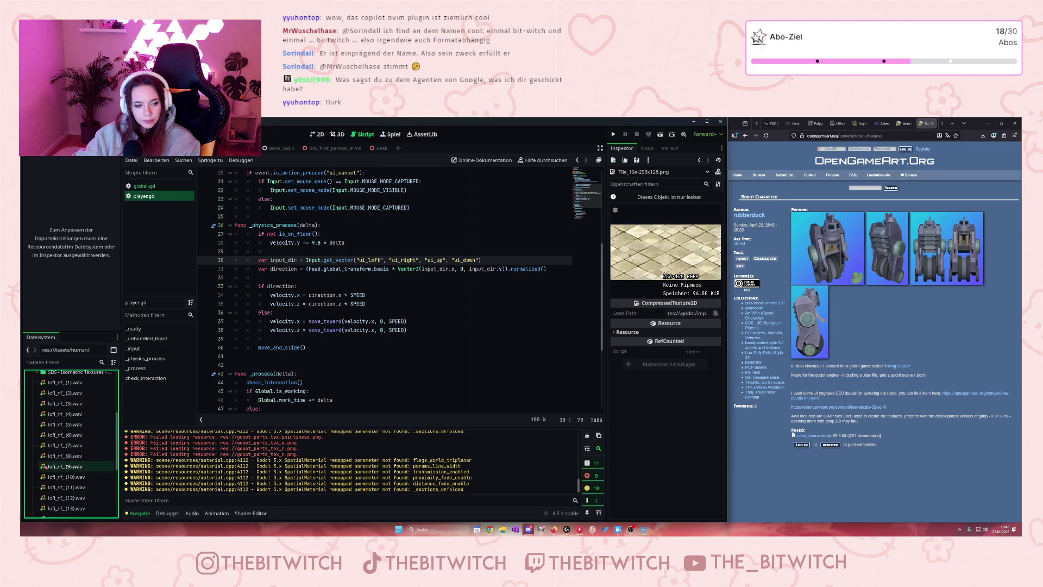
pyautogui.scroll(5, 45, 468)
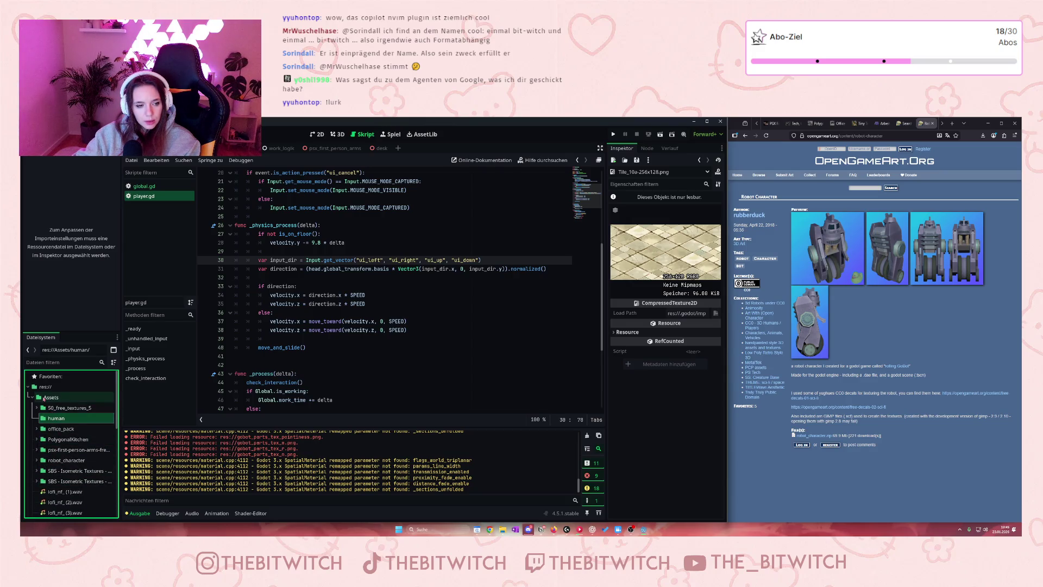
pyautogui.click(36, 460)
pyautogui.scroll(-2, 79, 474)
pyautogui.scroll(-2, 79, 472)
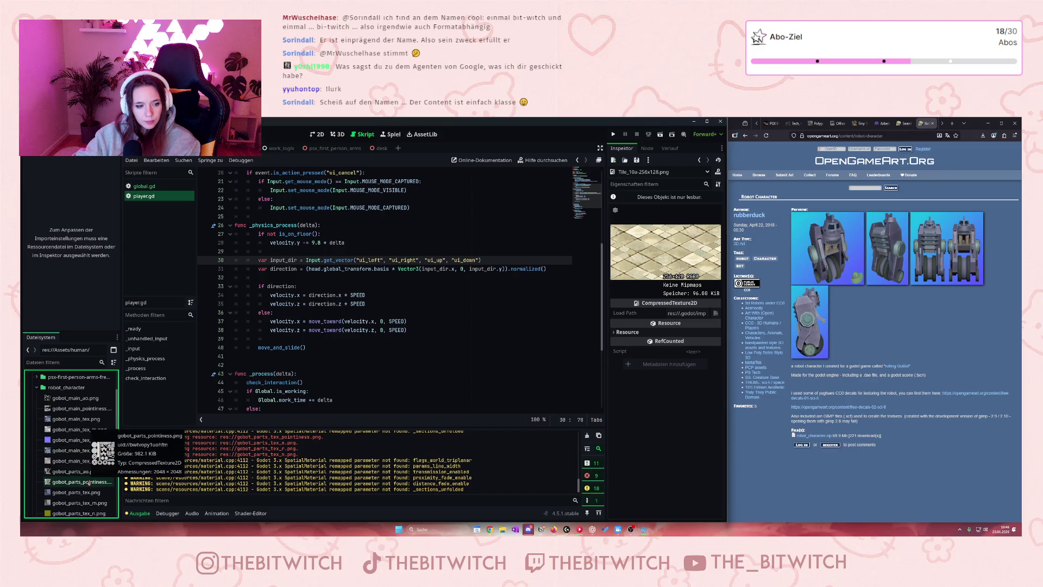
pyautogui.scroll(-1, 87, 452)
pyautogui.scroll(-3, 87, 453)
pyautogui.click(78, 504)
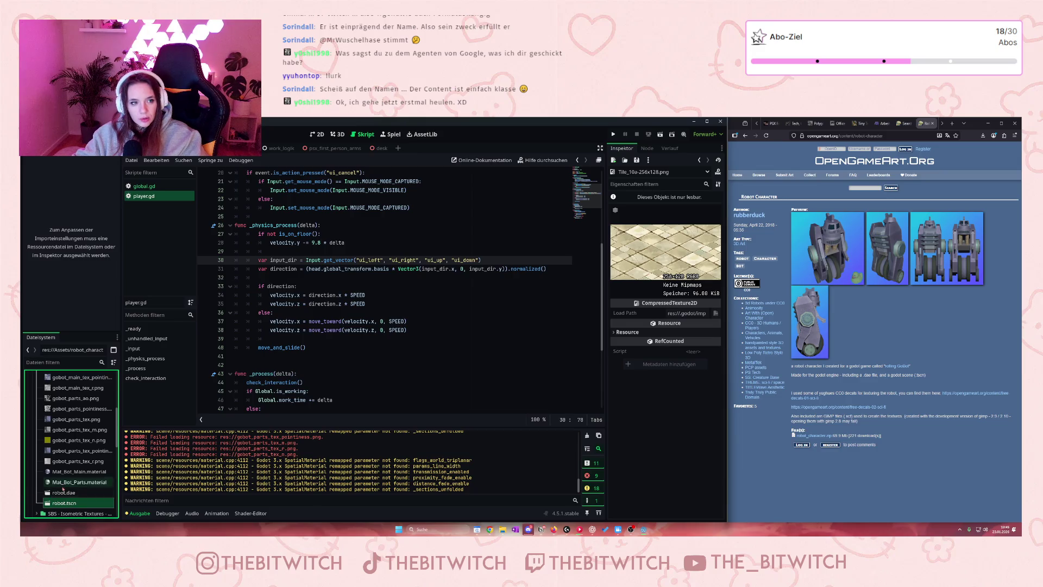
pyautogui.scroll(5, 54, 444)
pyautogui.doubleClick(55, 444)
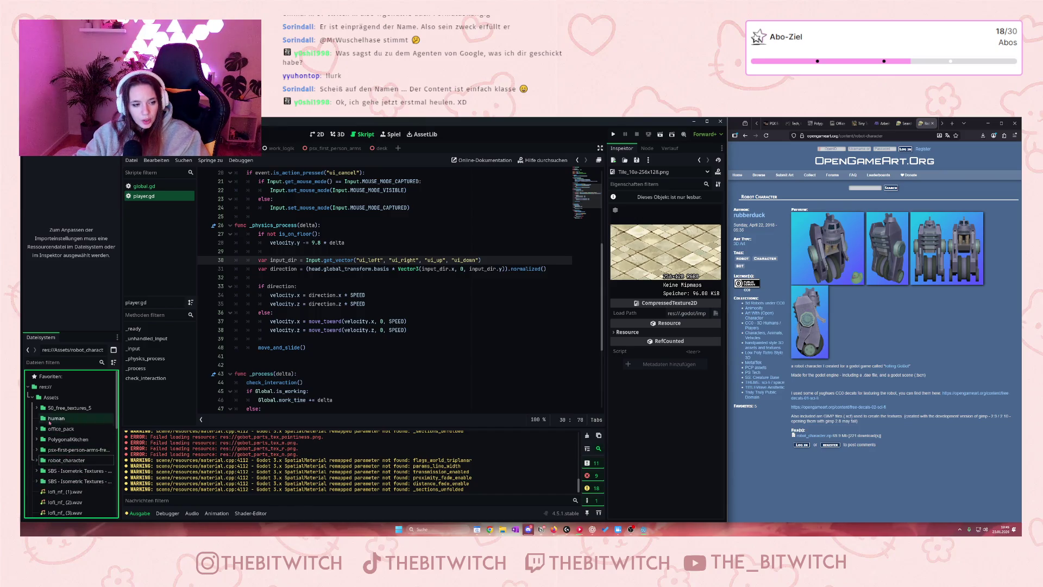
# Expand the 50_free_textures_5 folder and preview textures 201.jpg through the pink 205.jpg
pyautogui.click(36, 408)
pyautogui.click(54, 419)
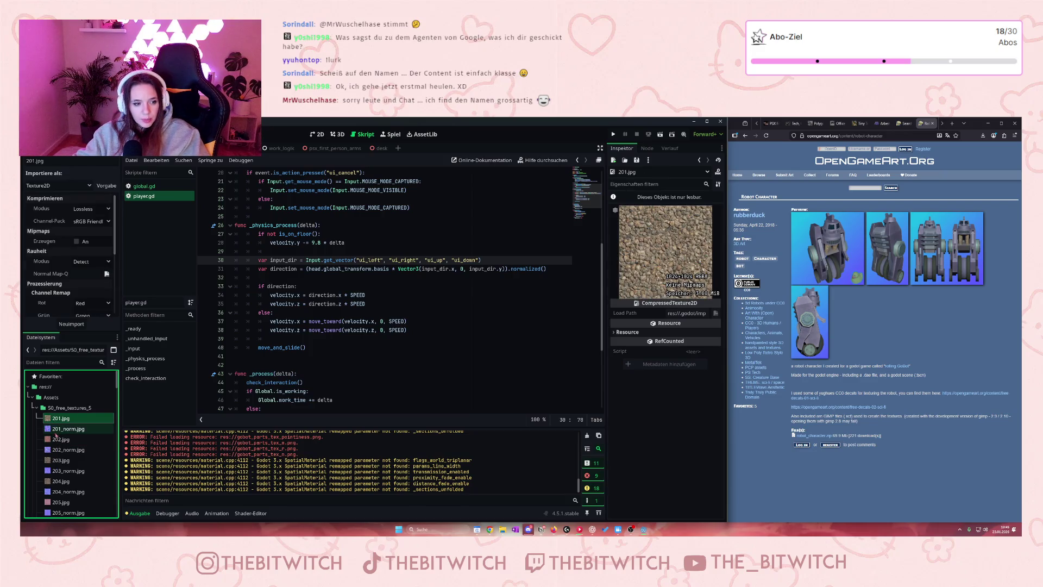
pyautogui.click(56, 439)
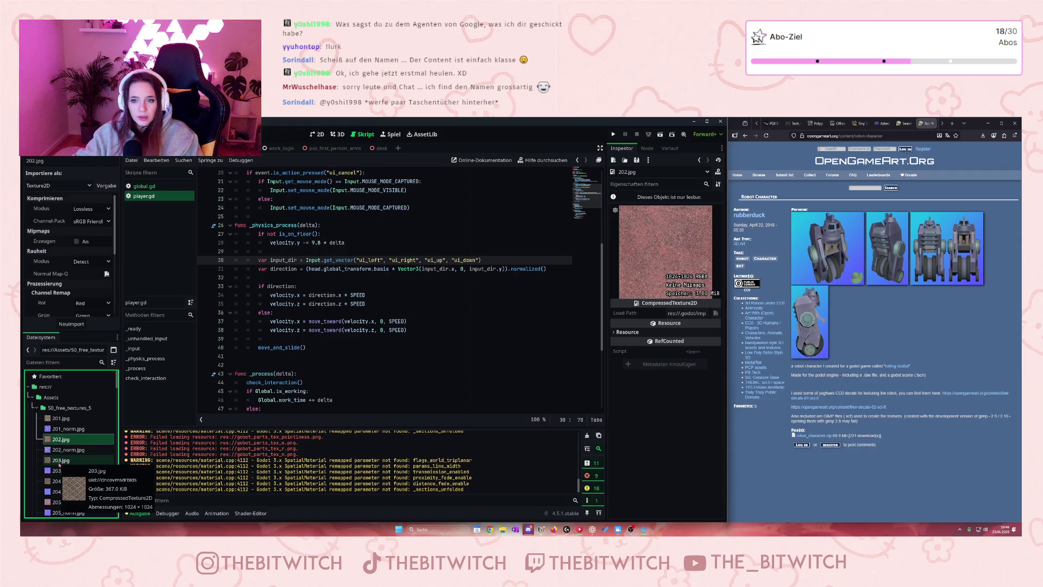
pyautogui.click(59, 464)
pyautogui.scroll(-1, 59, 464)
pyautogui.click(60, 464)
pyautogui.scroll(-2, 60, 464)
pyautogui.click(60, 463)
# Preview textures 206.jpg, 207.jpg and 208.jpg further down the folder
pyautogui.scroll(-1, 62, 462)
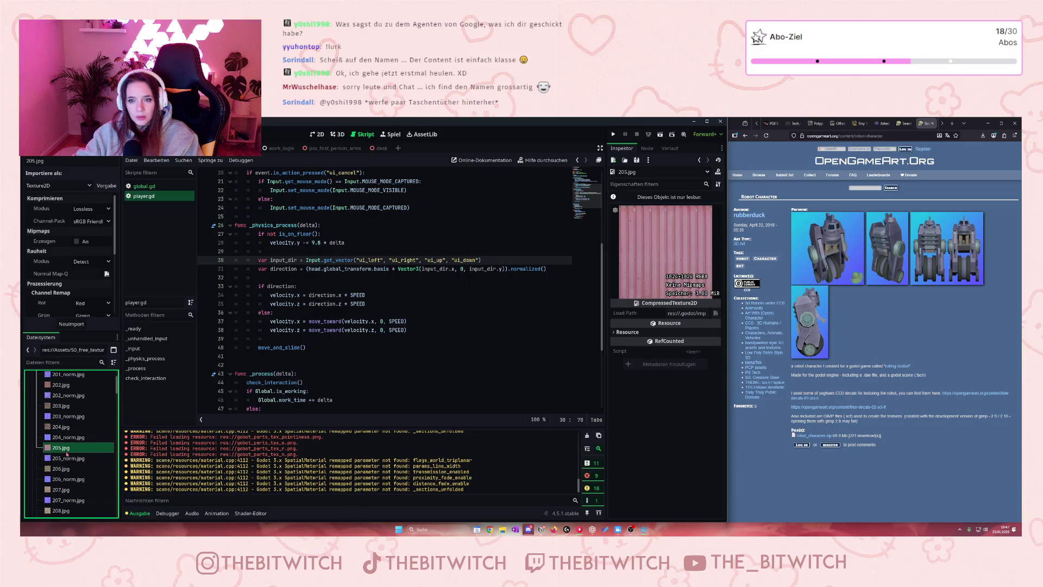
pyautogui.scroll(-1, 66, 456)
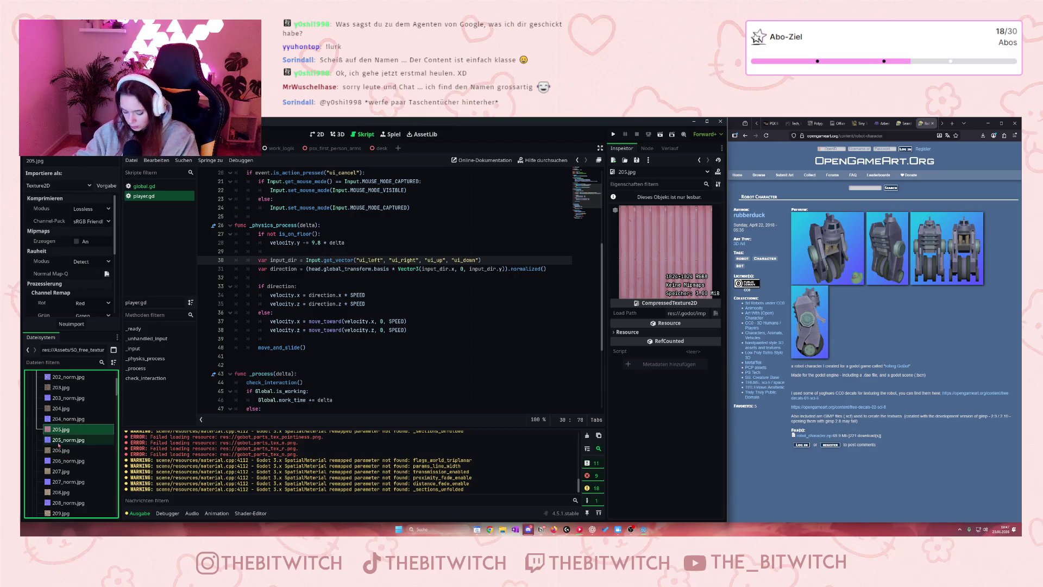
pyautogui.moveTo(60, 450)
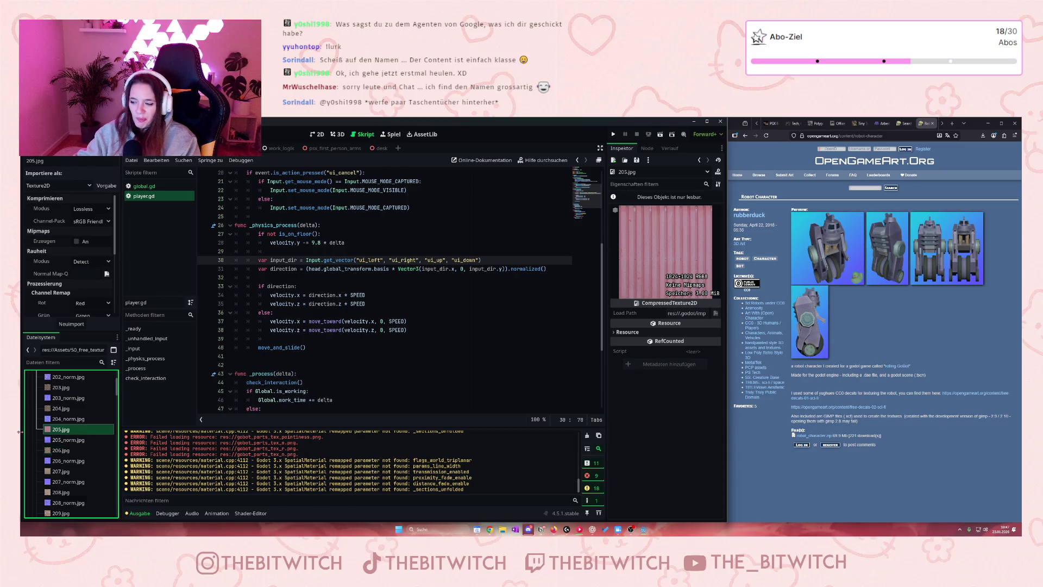
pyautogui.click(60, 450)
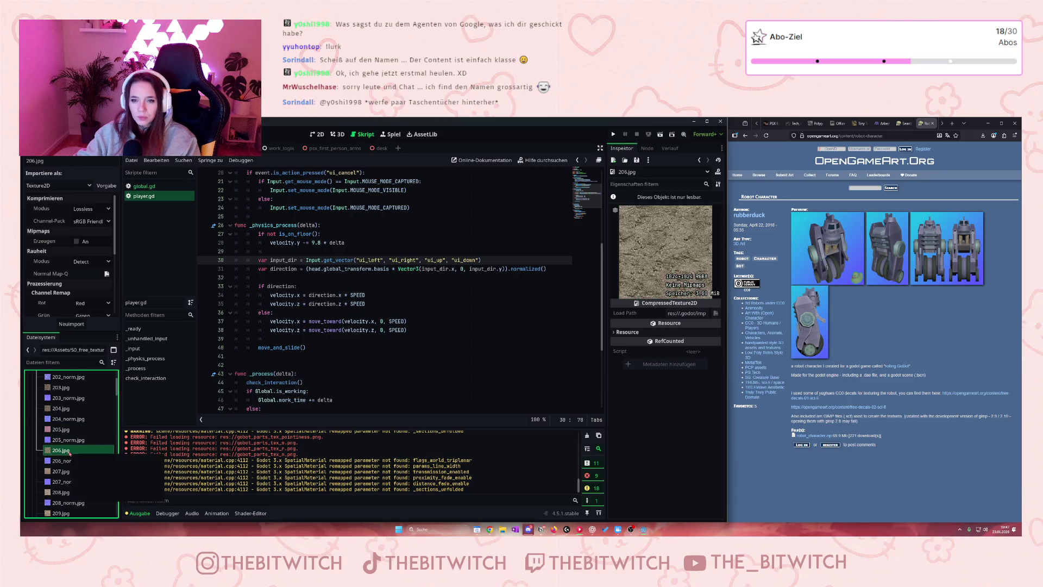
pyautogui.scroll(-2, 70, 455)
pyautogui.click(61, 435)
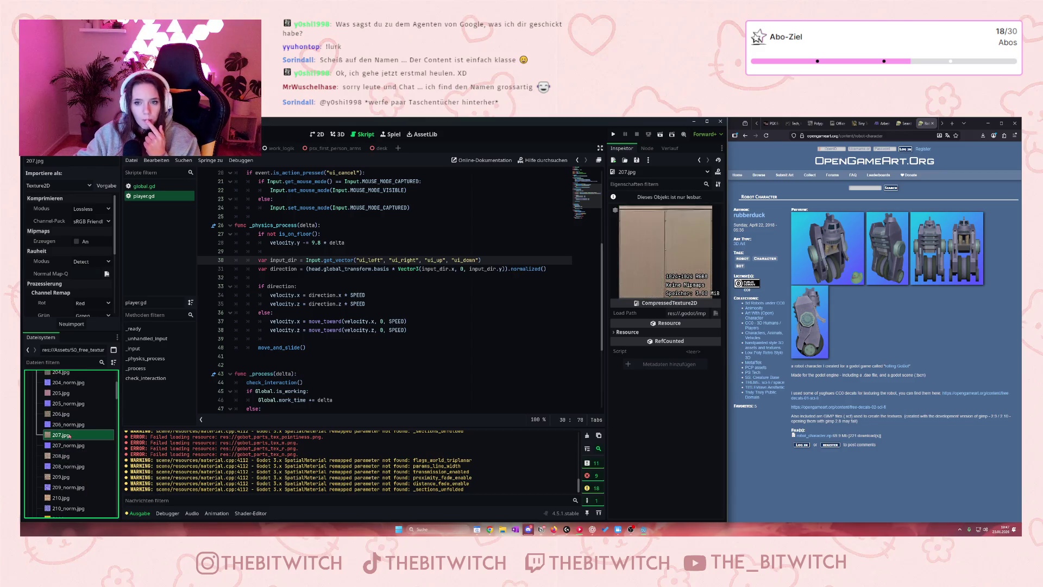
pyautogui.scroll(-1, 69, 436)
pyautogui.click(71, 439)
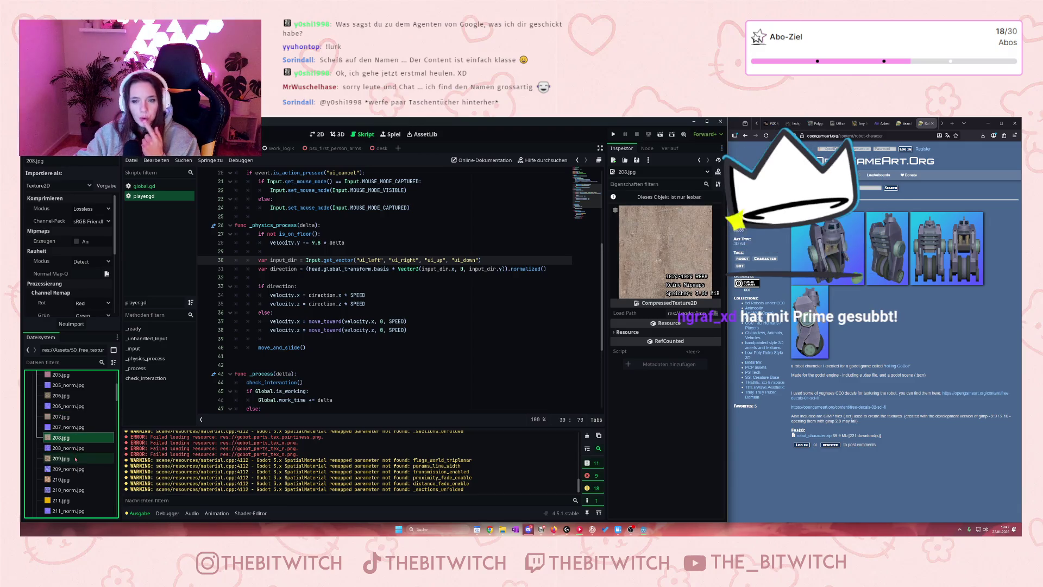
# Open the rocky 209.jpg, straw 210.jpg and yellow 211.jpg textures in the Inspector
pyautogui.moveTo(76, 460)
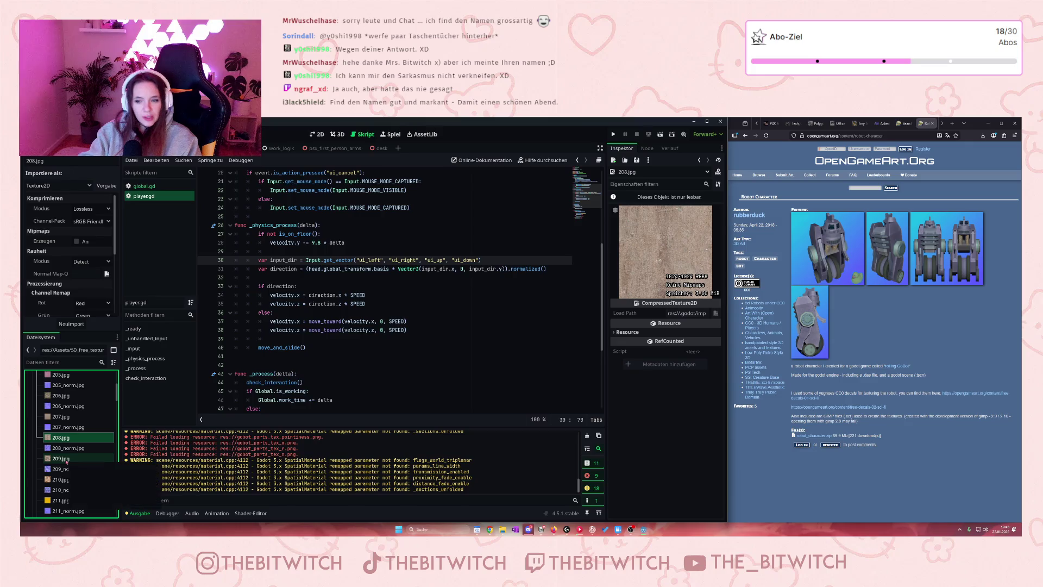
pyautogui.click(70, 459)
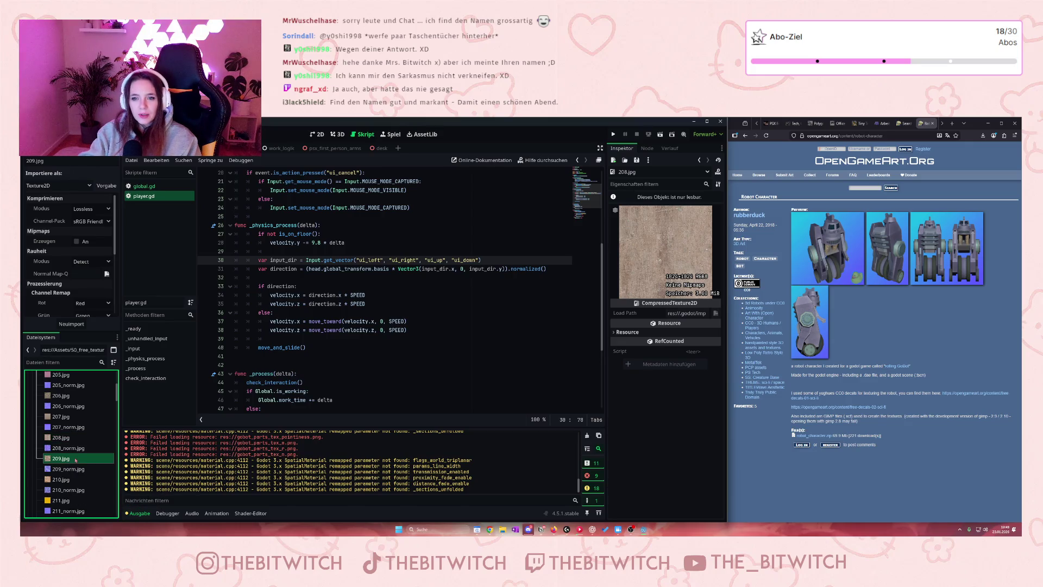
pyautogui.scroll(-1, 77, 465)
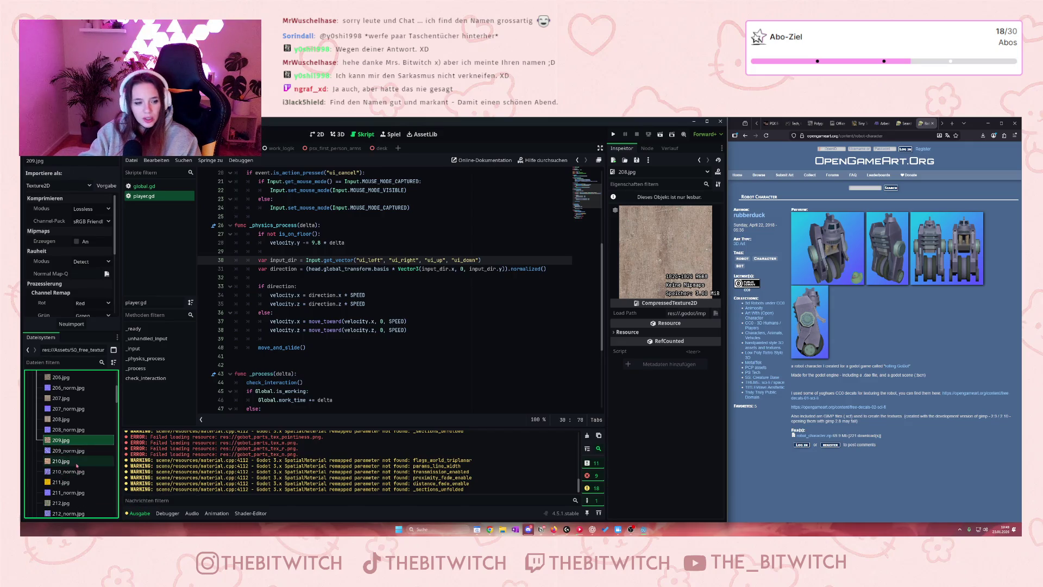
pyautogui.doubleClick(66, 440)
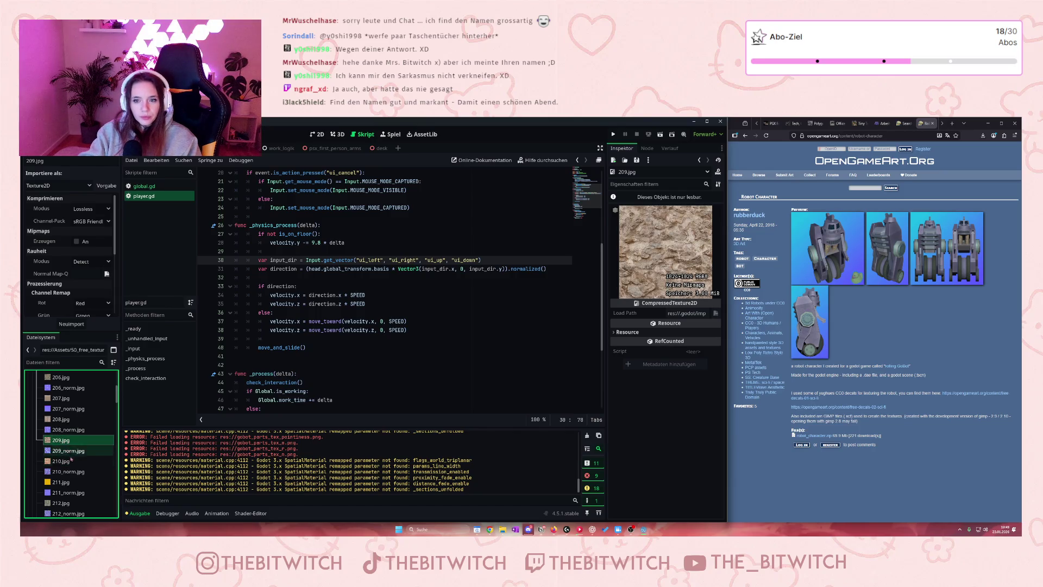
pyautogui.doubleClick(70, 461)
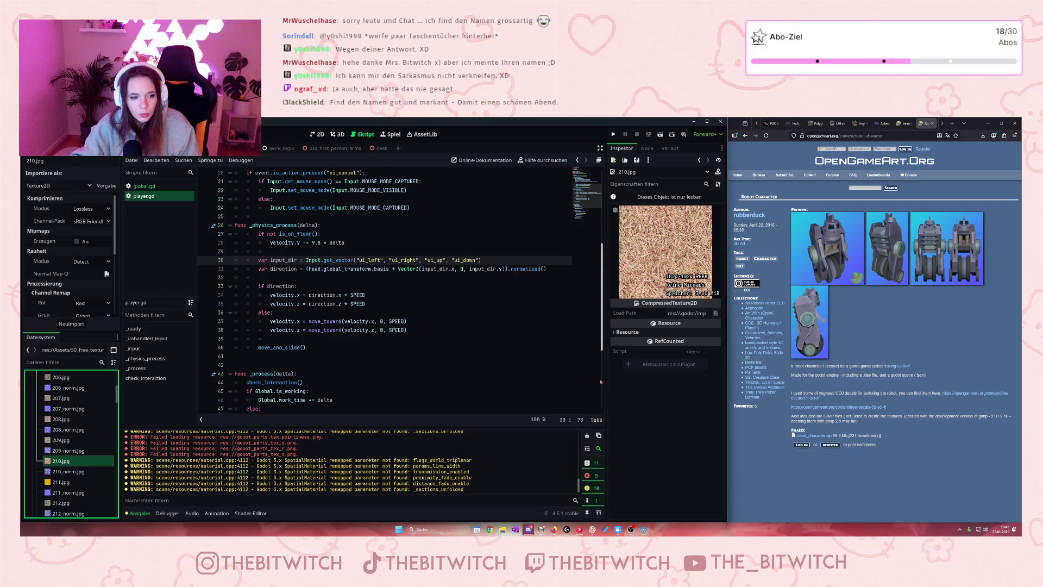
pyautogui.click(60, 482)
pyautogui.doubleClick(61, 482)
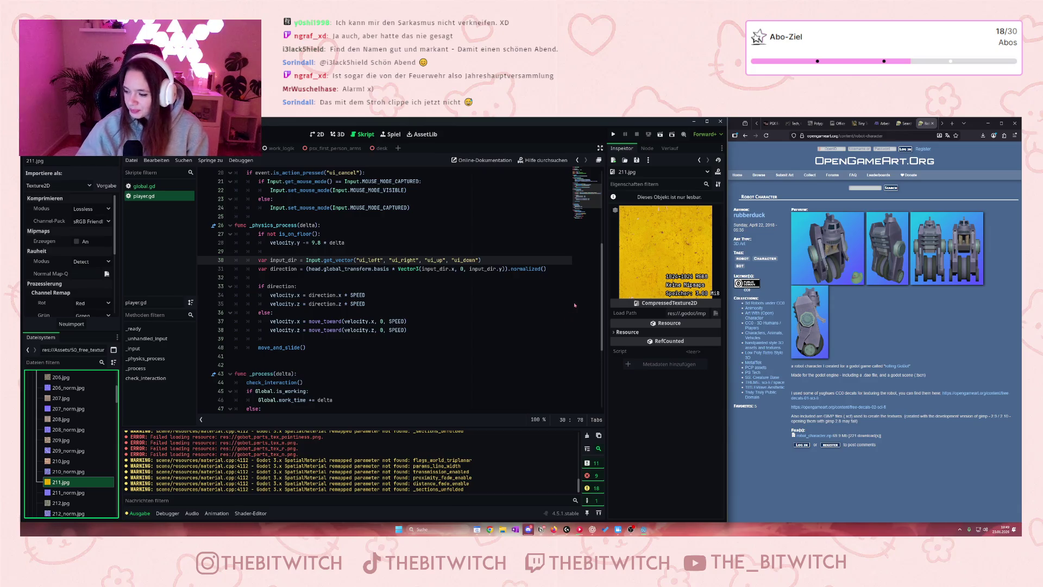
# Preview textures 212.jpg through 216.jpg, including the pebble 215.jpg and woven 216.jpg
pyautogui.scroll(-2, 81, 446)
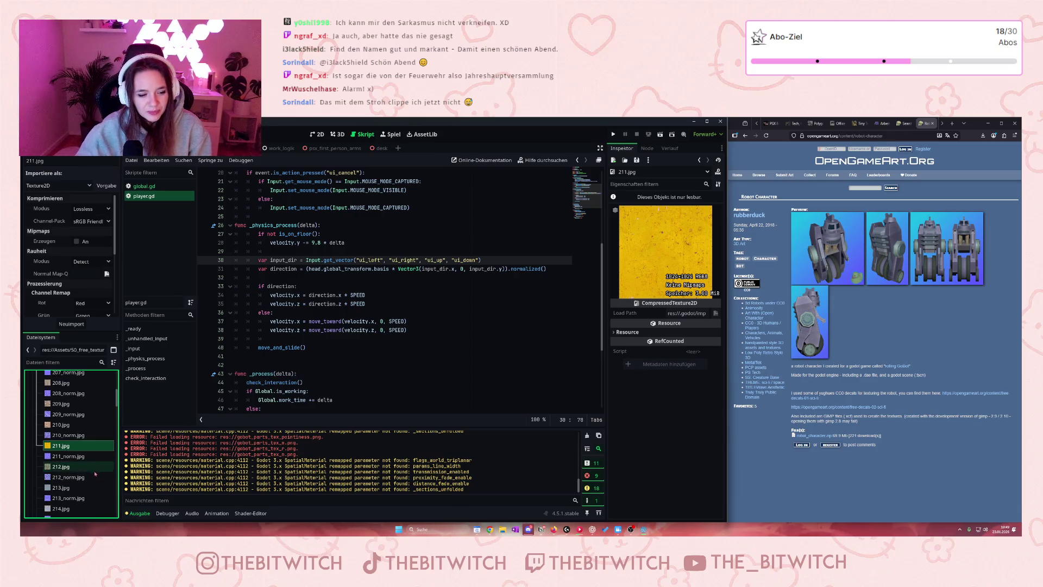
pyautogui.click(80, 468)
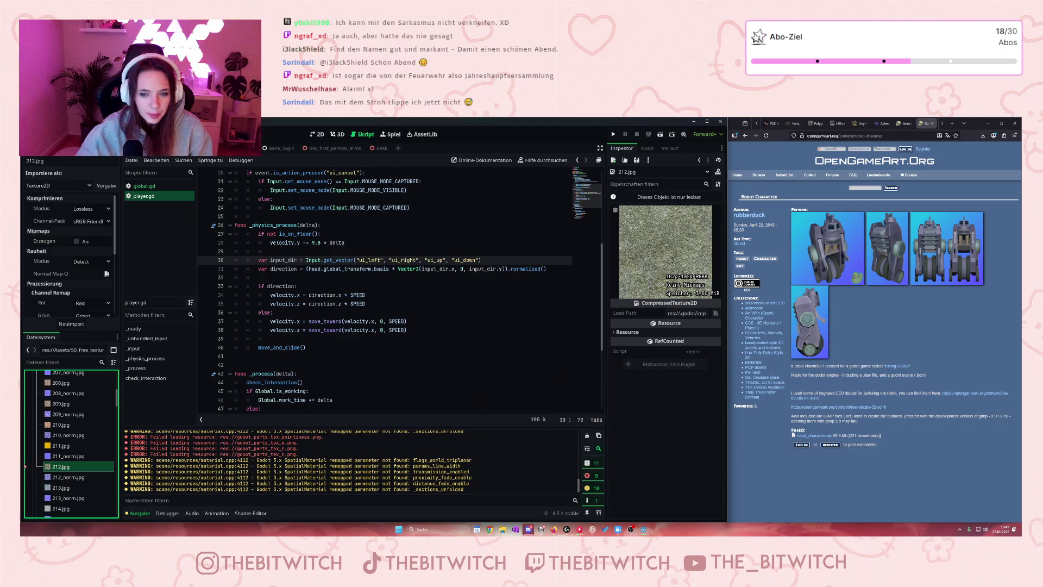
pyautogui.scroll(-1, 71, 473)
pyautogui.click(72, 470)
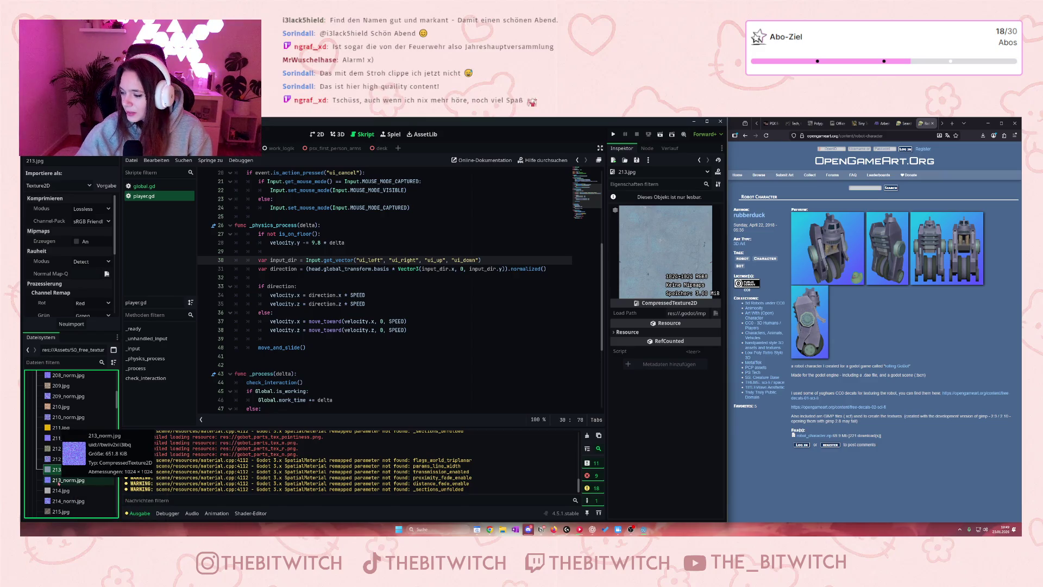
pyautogui.scroll(-2, 77, 459)
pyautogui.click(75, 458)
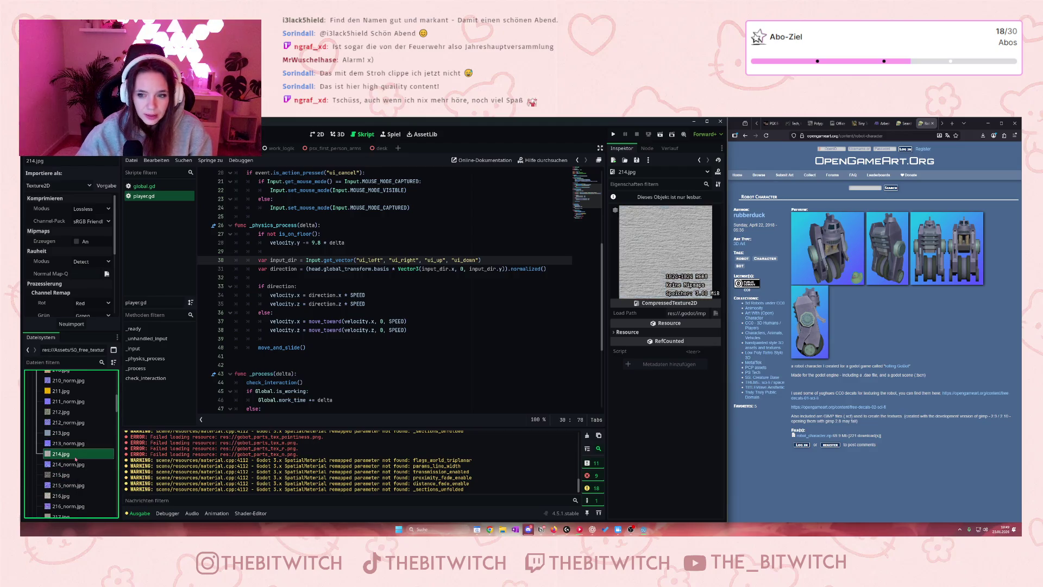
pyautogui.click(87, 474)
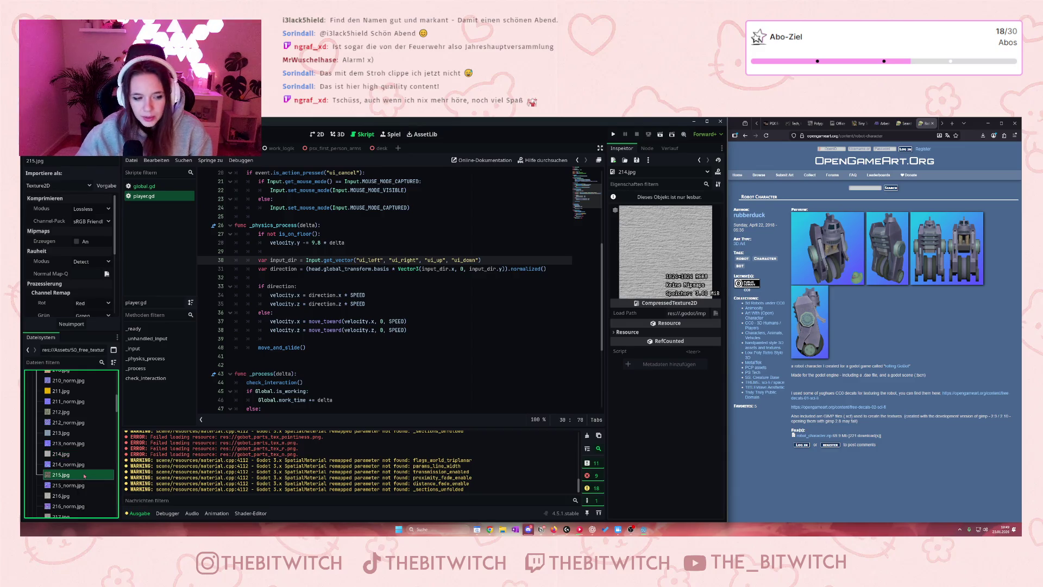
pyautogui.scroll(-1, 86, 475)
pyautogui.click(84, 478)
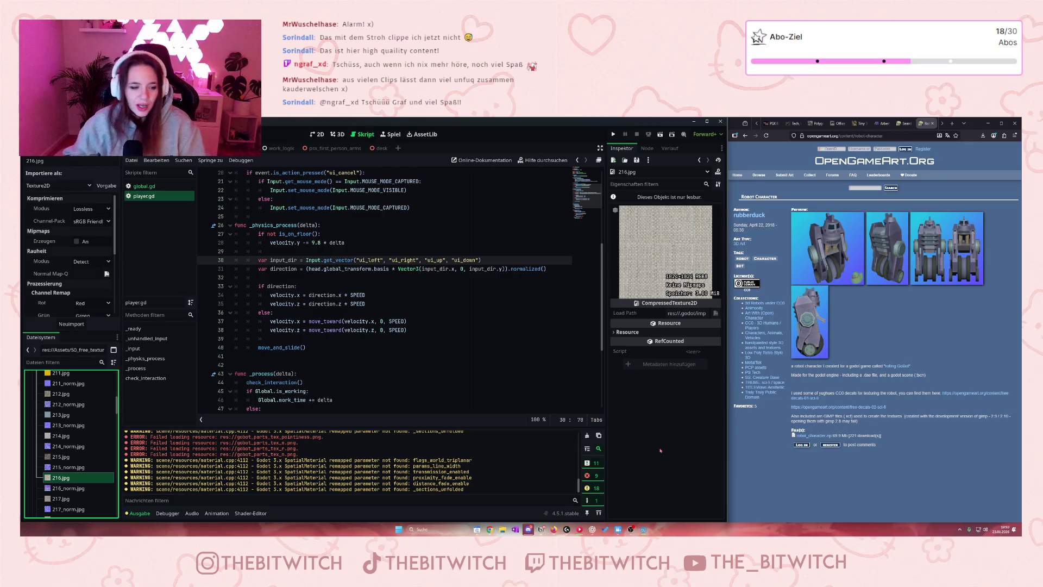
# Preview textures 217.jpg through 222.jpg, including the 220.jpg roof tile
pyautogui.scroll(-1, 79, 462)
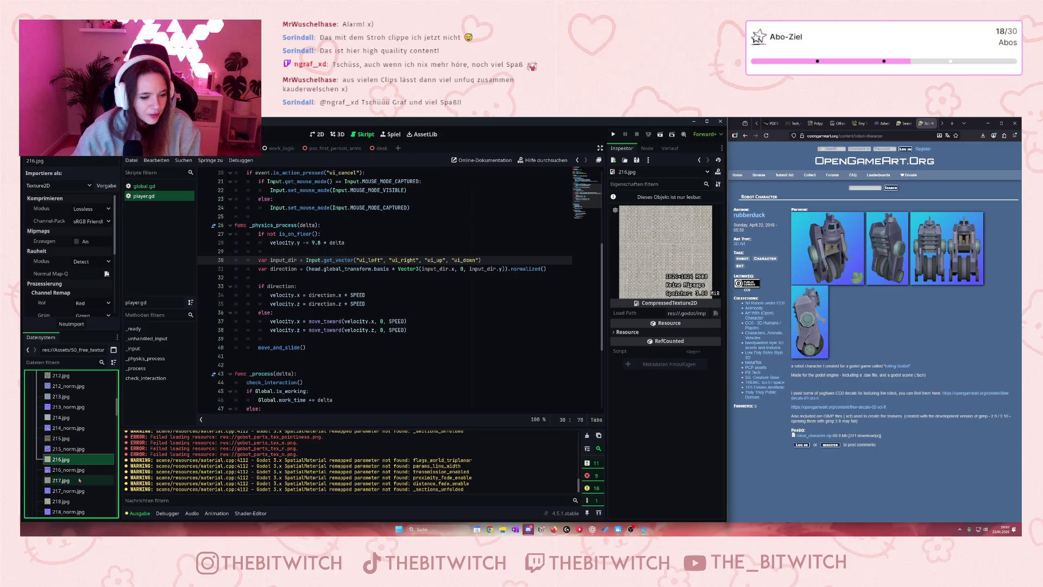
pyautogui.moveTo(79, 480)
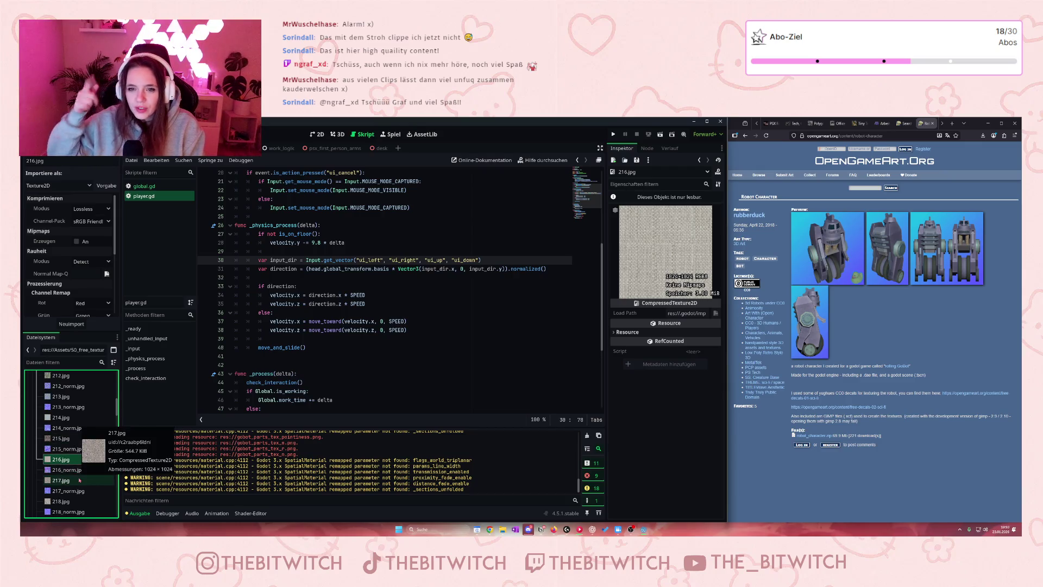
pyautogui.click(71, 481)
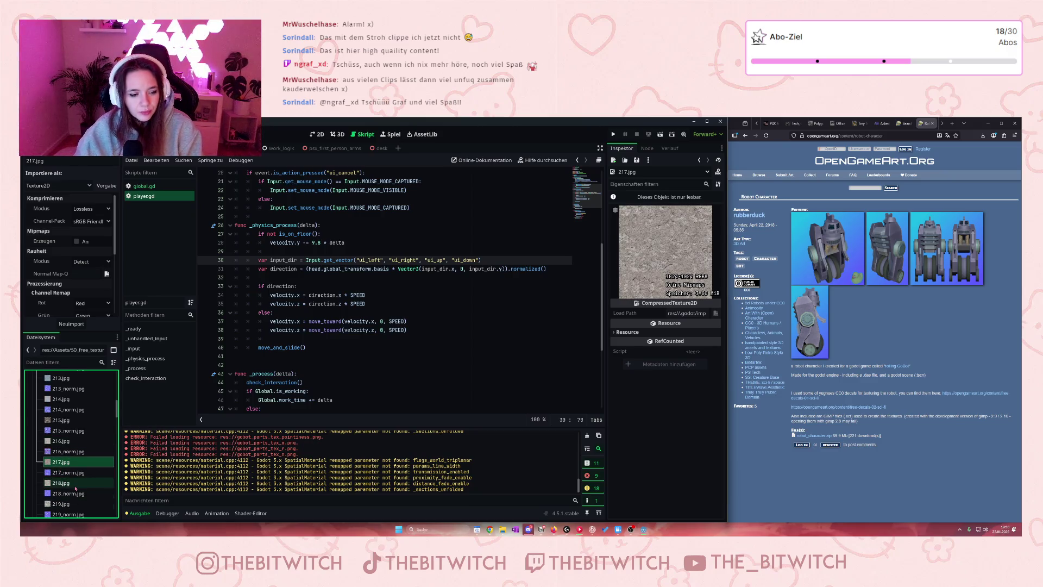
pyautogui.click(62, 501)
pyautogui.scroll(-2, 75, 497)
pyautogui.click(72, 468)
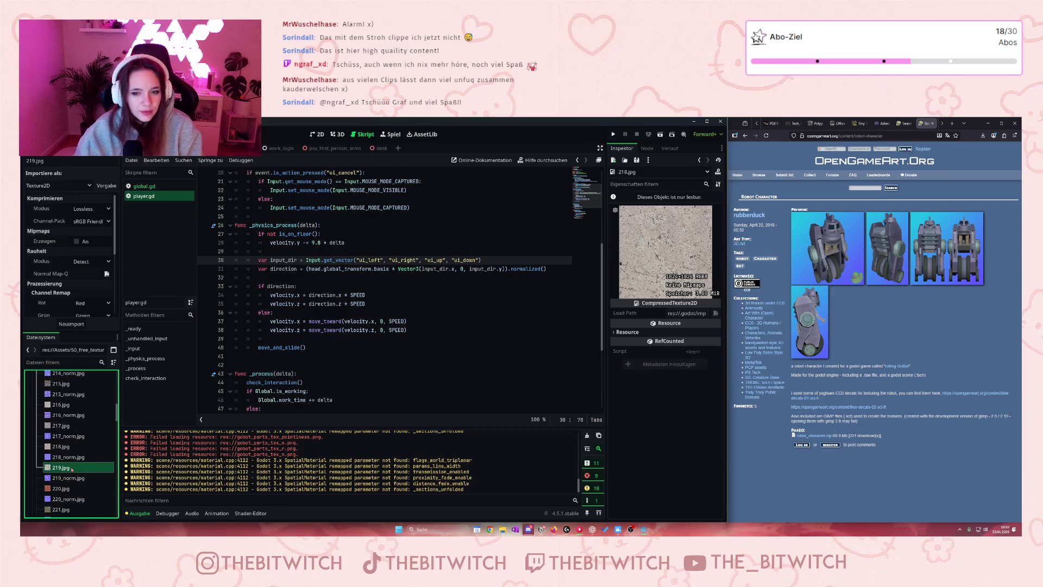
pyautogui.scroll(-1, 72, 469)
pyautogui.click(72, 470)
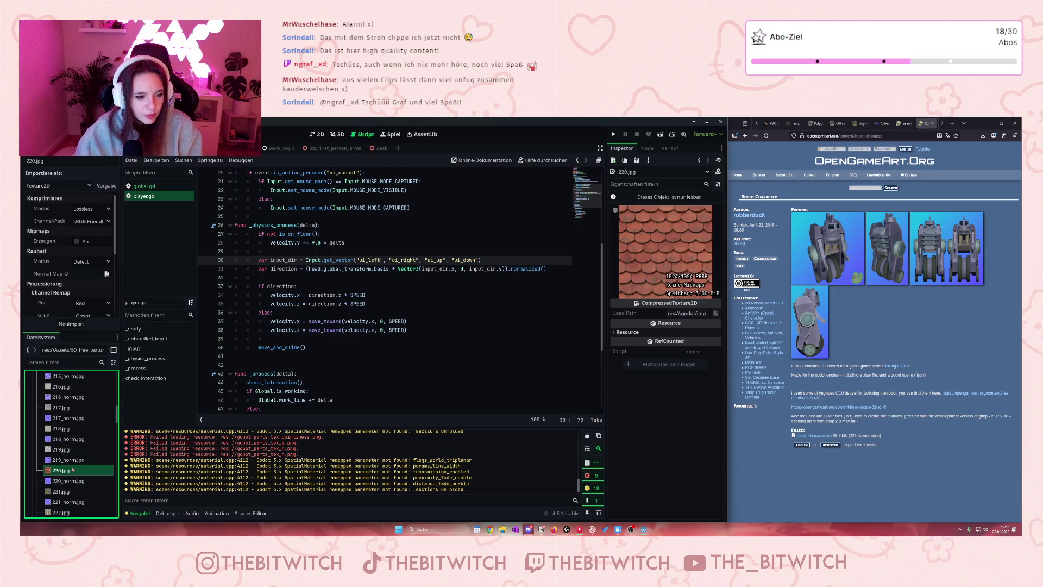
pyautogui.scroll(-2, 72, 470)
pyautogui.click(76, 455)
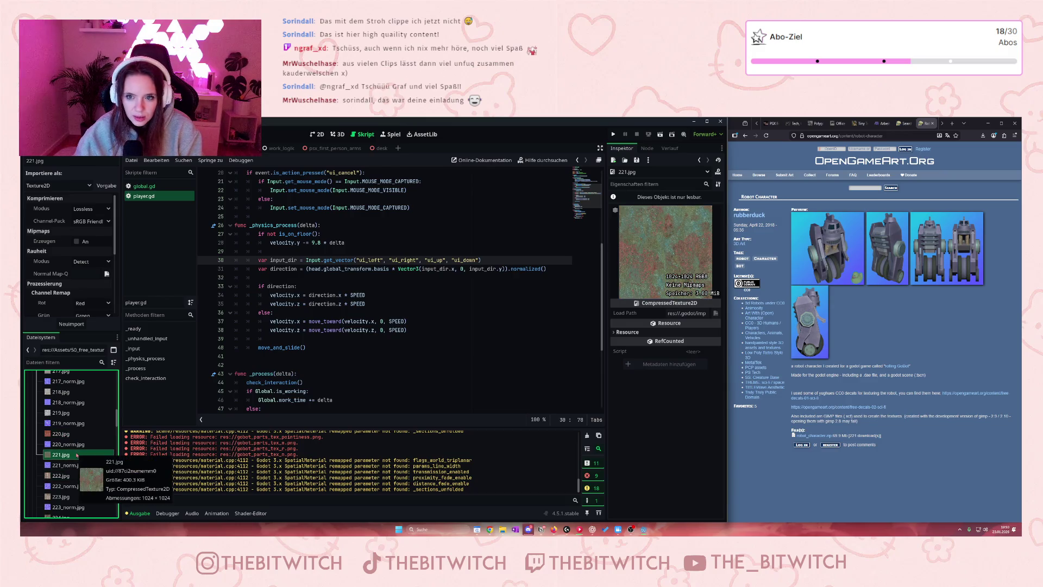
pyautogui.scroll(-1, 78, 455)
pyautogui.click(78, 458)
# Preview textures 223.jpg through 226.jpg, including the tan 225.jpg
pyautogui.scroll(-1, 80, 459)
pyautogui.click(80, 460)
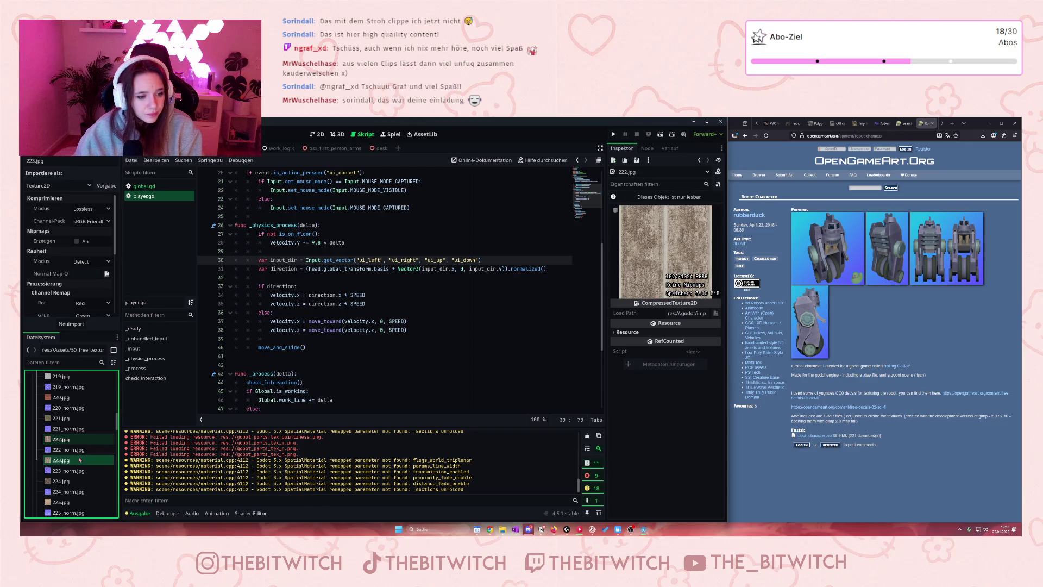
pyautogui.scroll(-1, 79, 461)
pyautogui.click(78, 461)
pyautogui.scroll(-2, 78, 461)
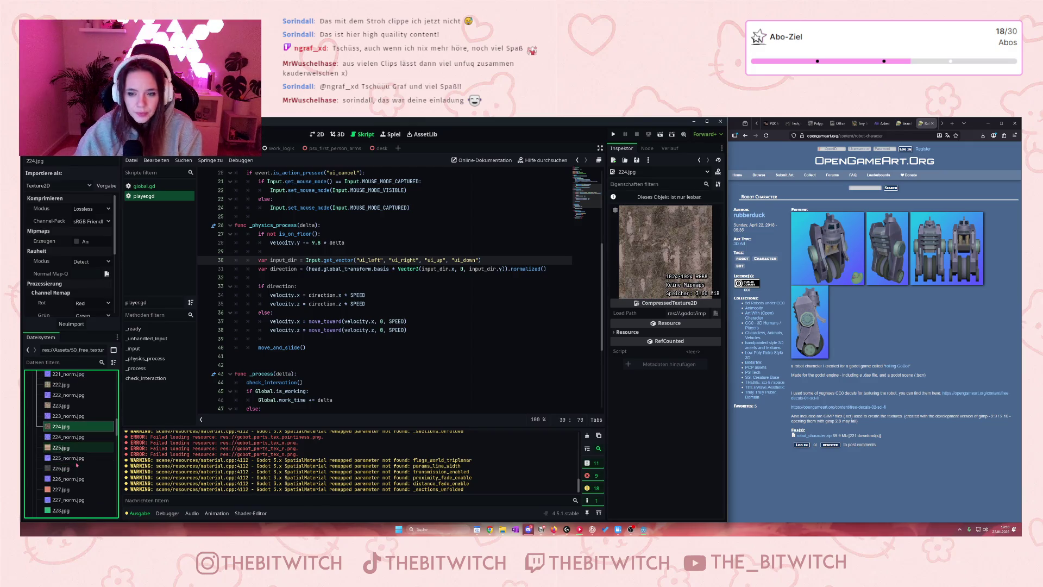
pyautogui.click(79, 467)
pyautogui.click(79, 447)
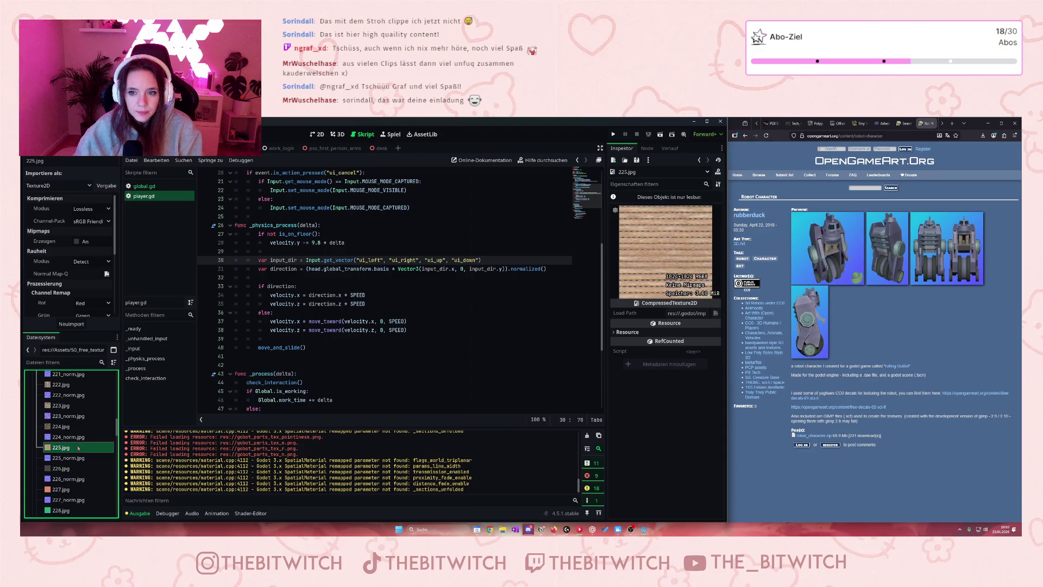
pyautogui.scroll(-2, 78, 449)
pyautogui.click(79, 451)
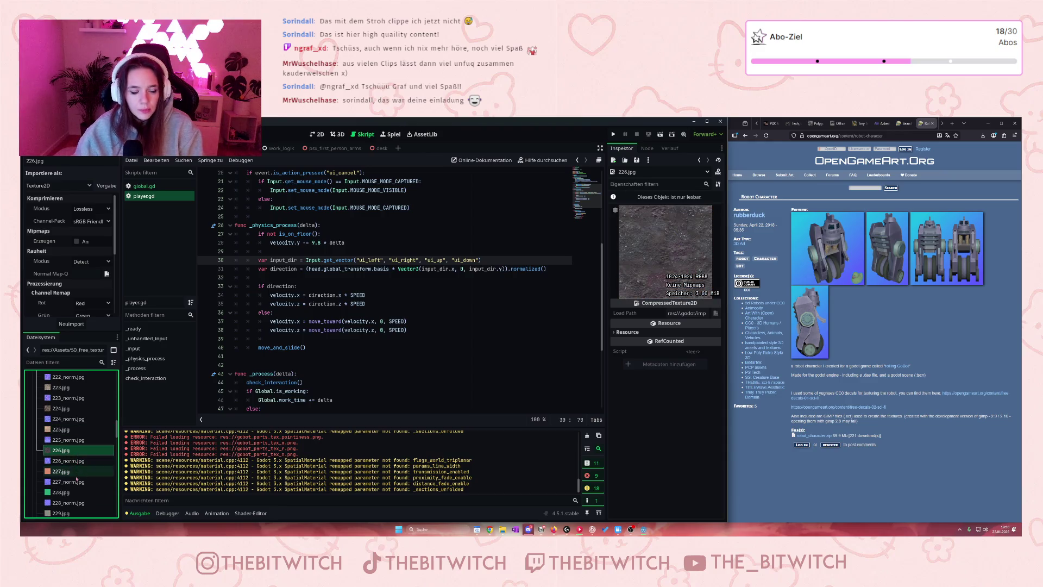
# Preview the orange 227.jpg, 228.jpg, green 229.jpg and orange 230.jpg textures
pyautogui.click(80, 472)
pyautogui.scroll(-1, 80, 473)
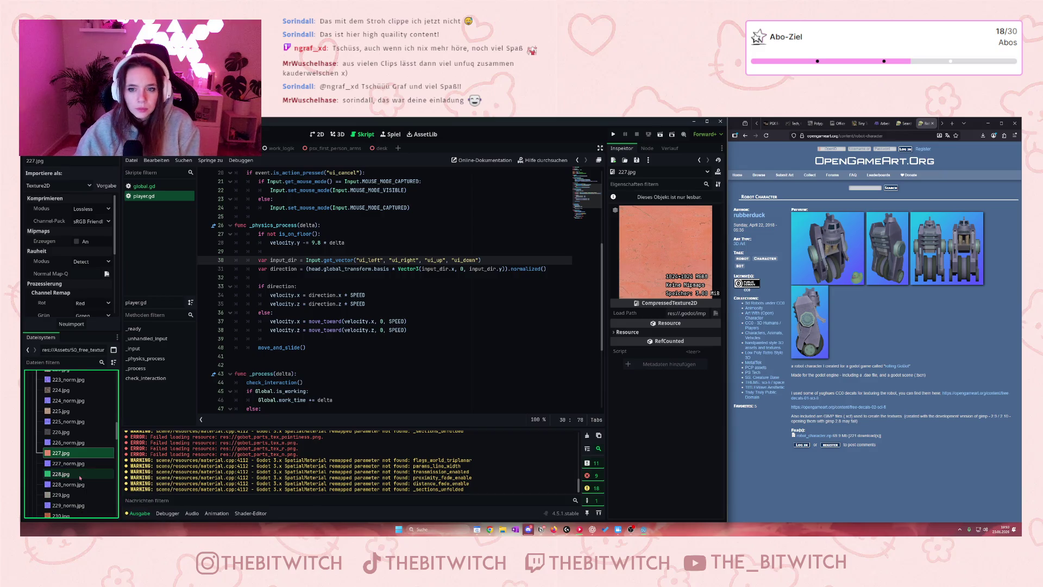
pyautogui.click(80, 474)
pyautogui.scroll(-1, 79, 475)
pyautogui.click(75, 476)
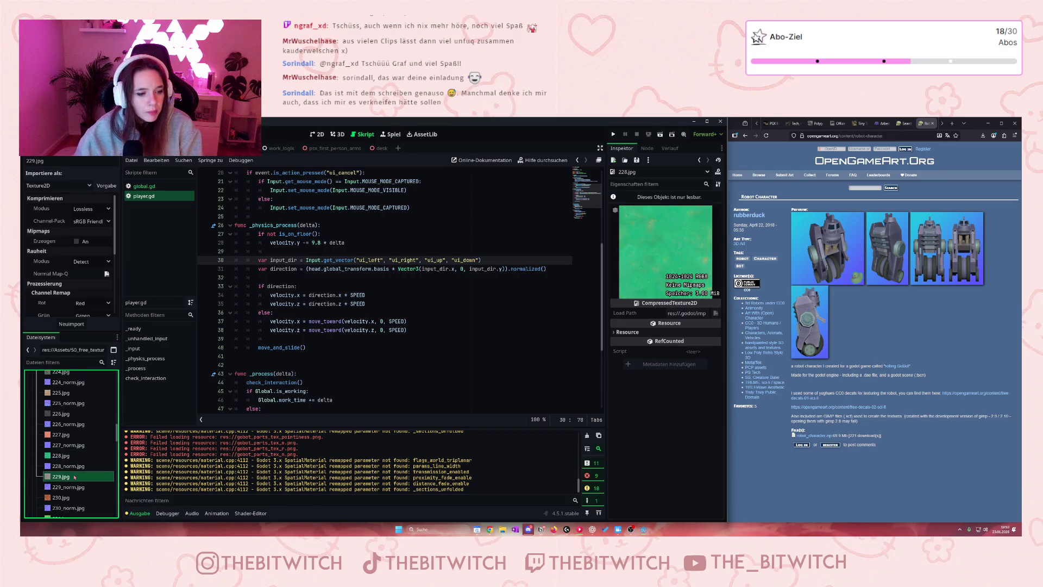
pyautogui.scroll(-2, 75, 476)
pyautogui.click(76, 462)
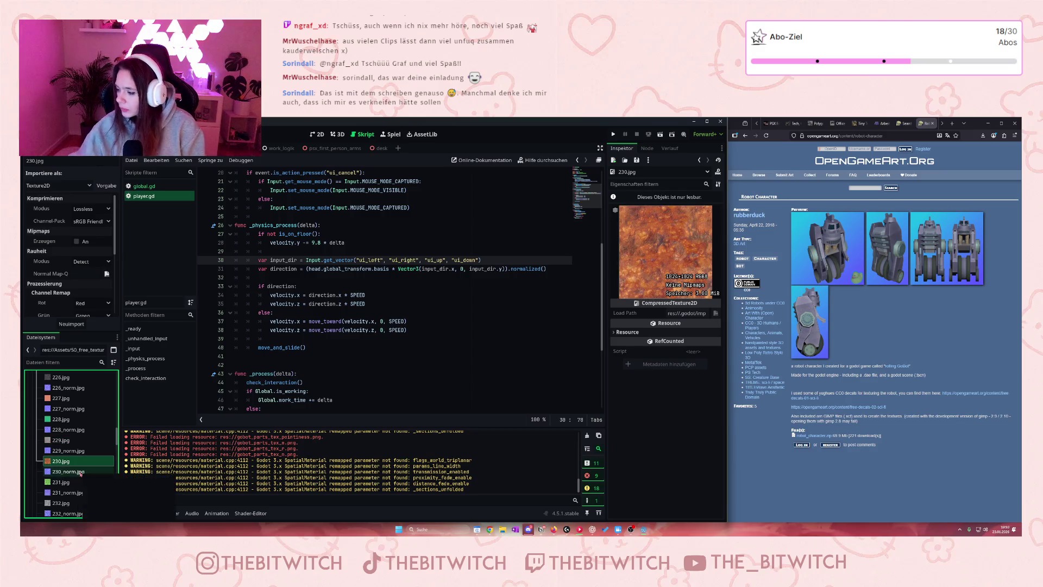
# Preview the grass, gravel, rock and wood textures 231.jpg through 236.jpg
pyautogui.moveTo(80, 474)
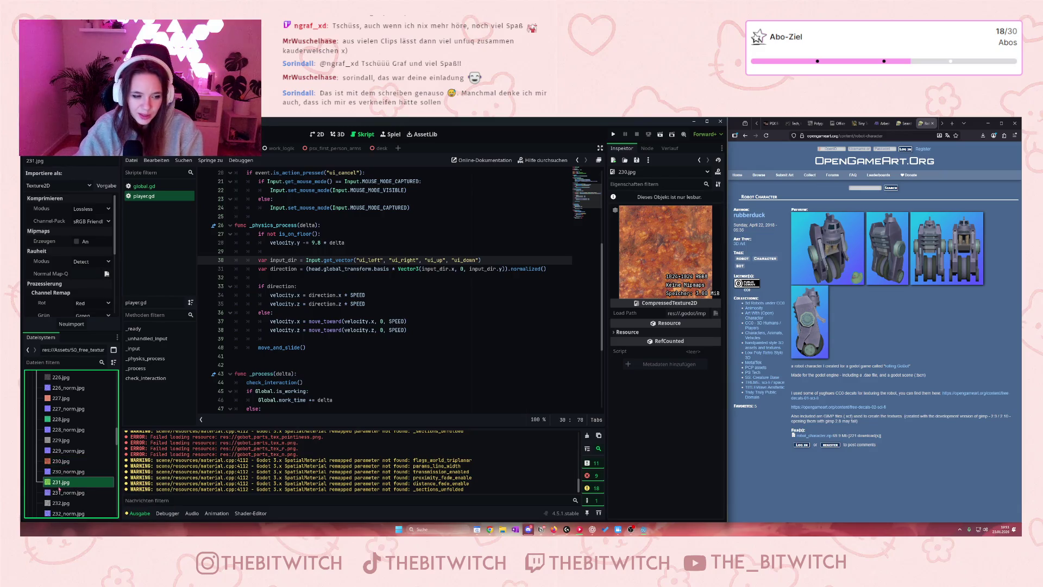
pyautogui.click(59, 482)
pyautogui.scroll(-2, 71, 473)
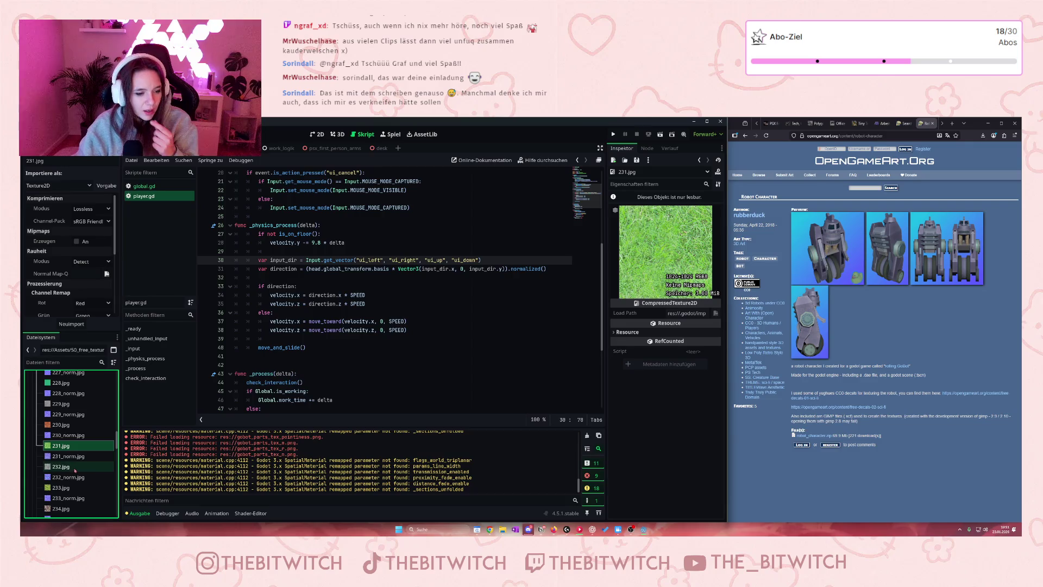
pyautogui.click(70, 468)
pyautogui.scroll(-2, 71, 470)
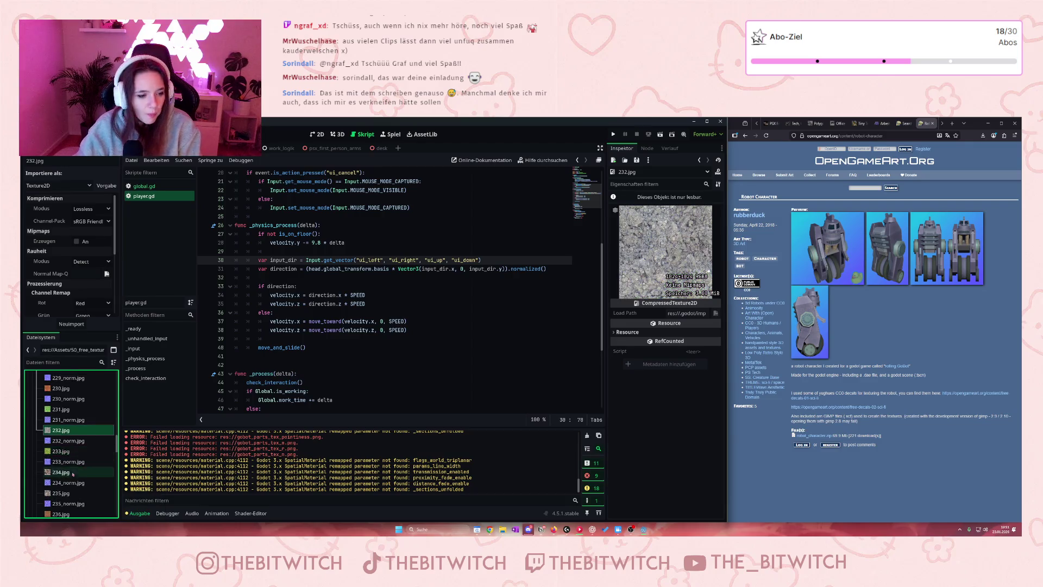
pyautogui.click(75, 454)
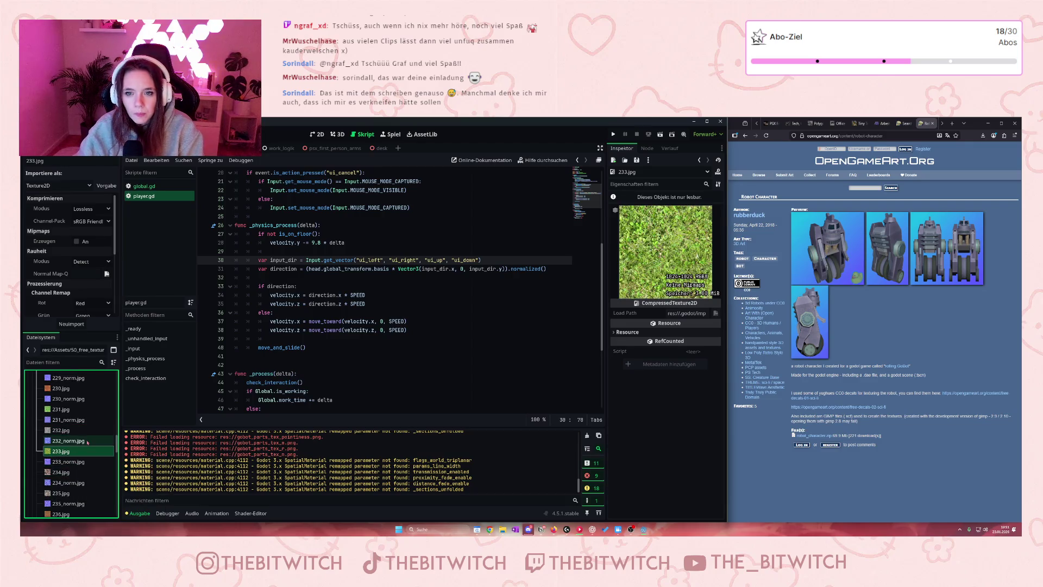
pyautogui.scroll(-1, 87, 443)
pyautogui.click(64, 454)
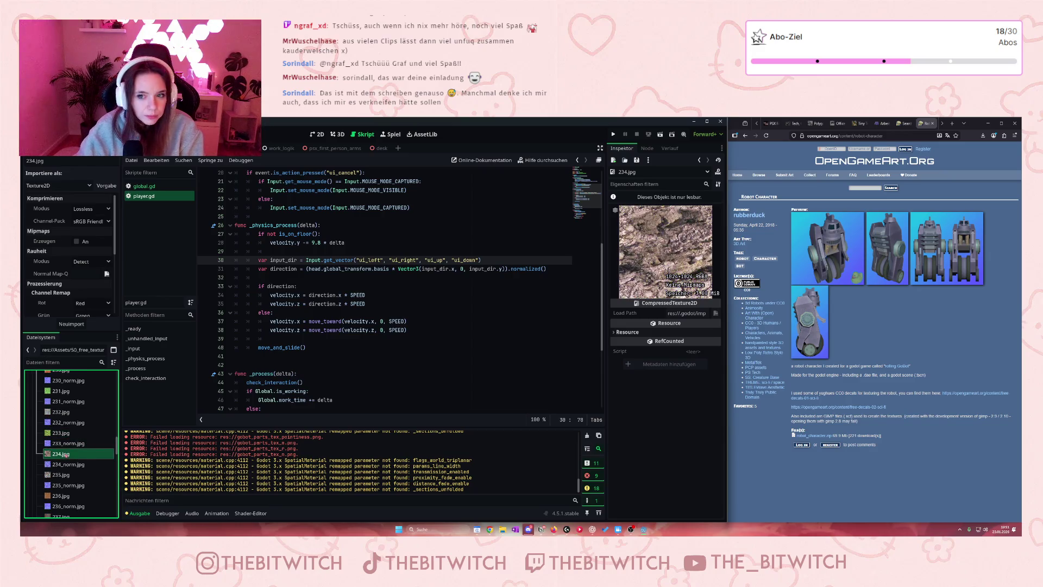
pyautogui.scroll(-1, 64, 456)
pyautogui.click(65, 454)
pyautogui.scroll(-2, 66, 451)
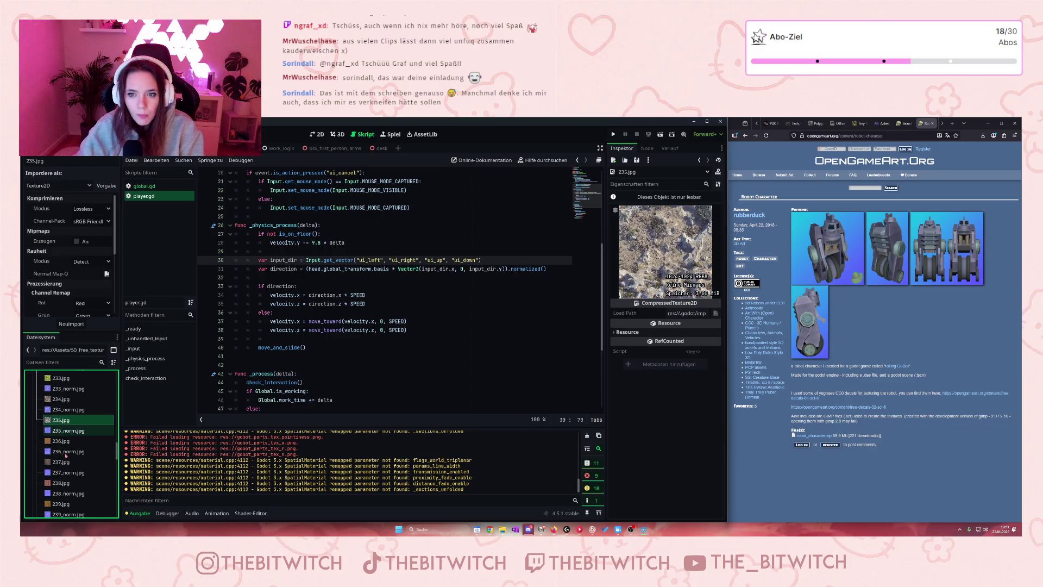
pyautogui.click(66, 444)
# Preview the wood, plank, stone and paving textures 237.jpg through 242.jpg
pyautogui.scroll(-1, 67, 445)
pyautogui.click(69, 443)
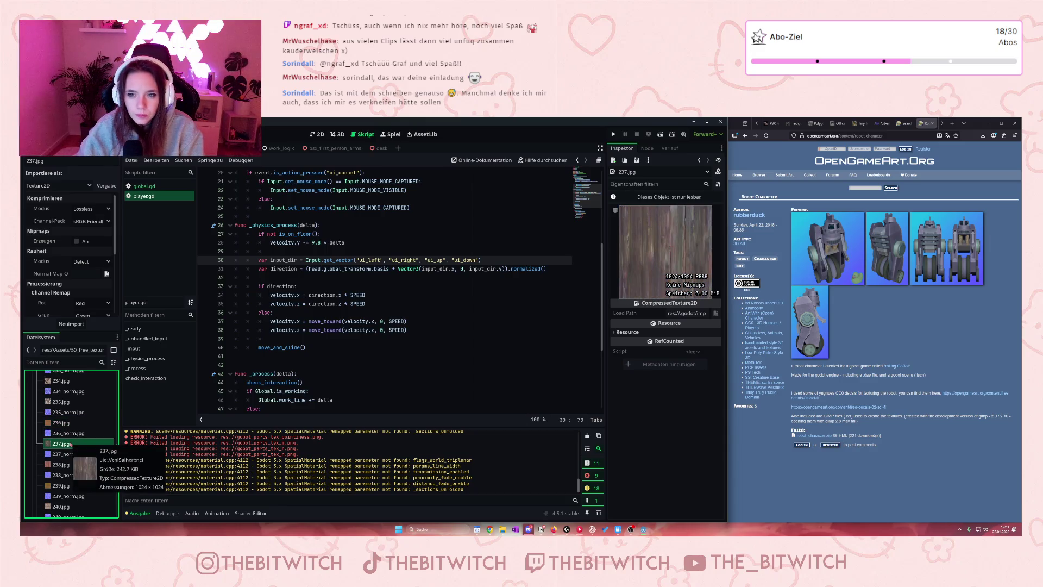
pyautogui.scroll(-1, 83, 469)
pyautogui.click(72, 447)
pyautogui.click(72, 467)
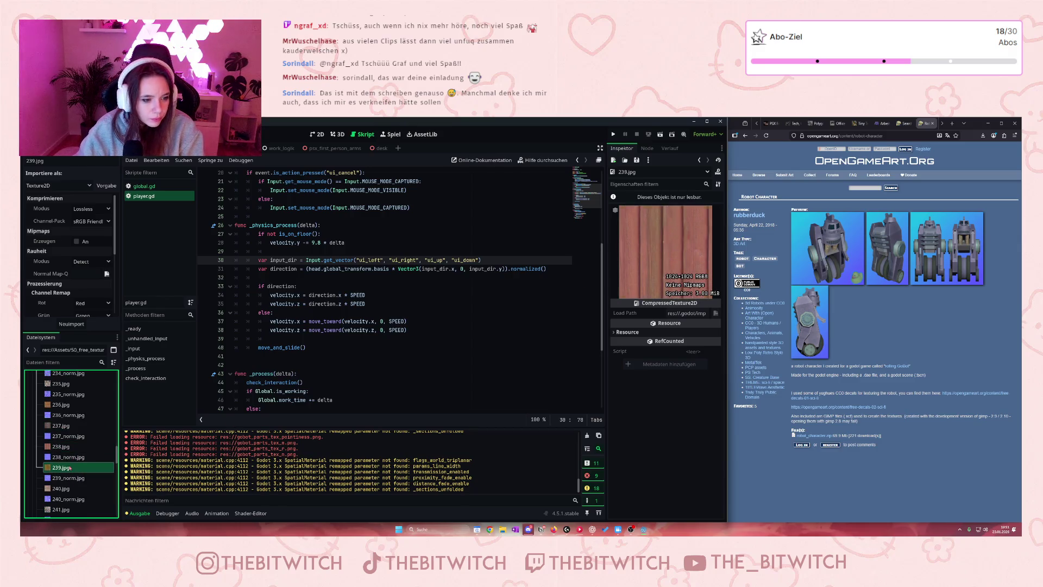
pyautogui.scroll(-1, 72, 466)
pyautogui.click(73, 468)
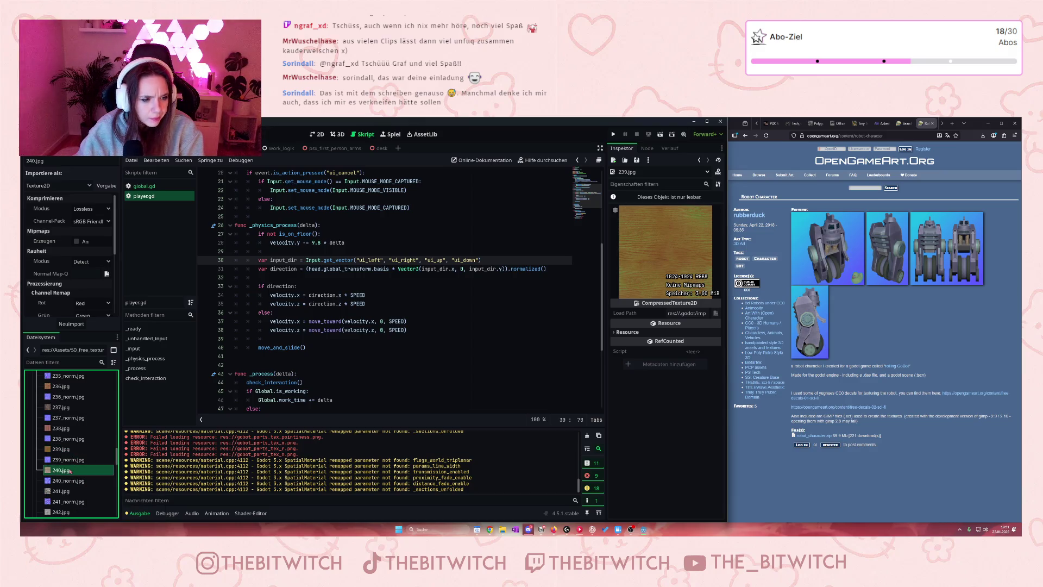
pyautogui.scroll(-1, 71, 470)
pyautogui.click(70, 473)
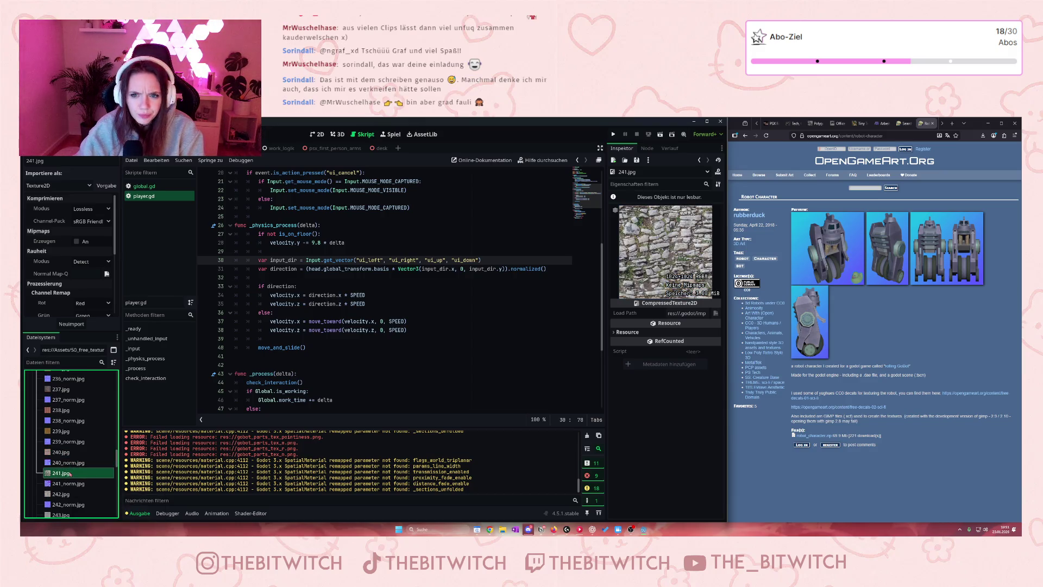
pyautogui.scroll(-1, 69, 473)
pyautogui.click(70, 474)
pyautogui.scroll(-1, 71, 474)
pyautogui.scroll(-1, 70, 474)
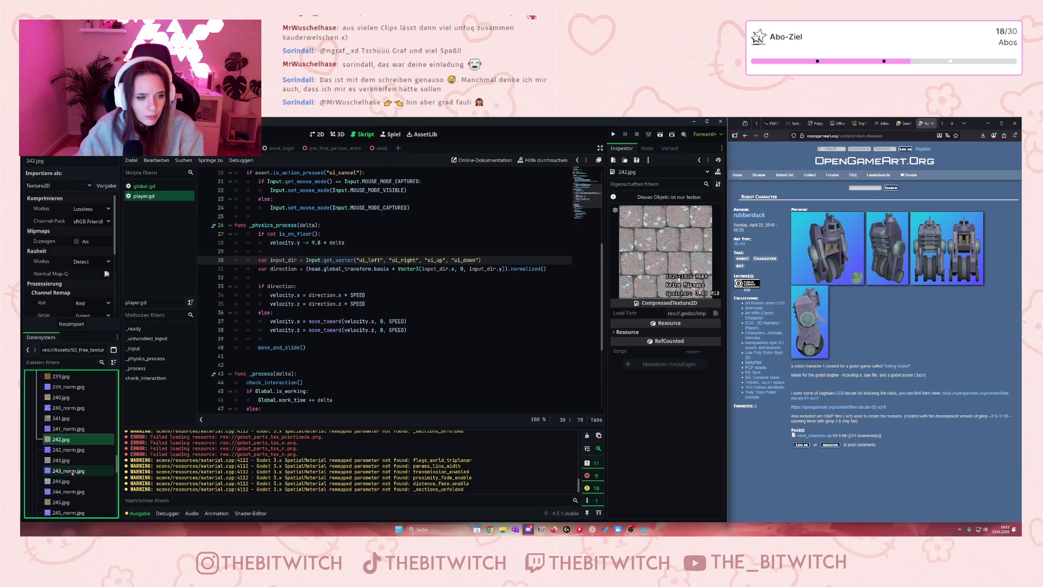
# Preview textures 243.jpg through 250.jpg, including brick, tile, red 248.jpg and blue 249.jpg
pyautogui.click(72, 462)
pyautogui.scroll(-1, 73, 462)
pyautogui.click(73, 462)
pyautogui.scroll(-1, 71, 465)
pyautogui.click(69, 466)
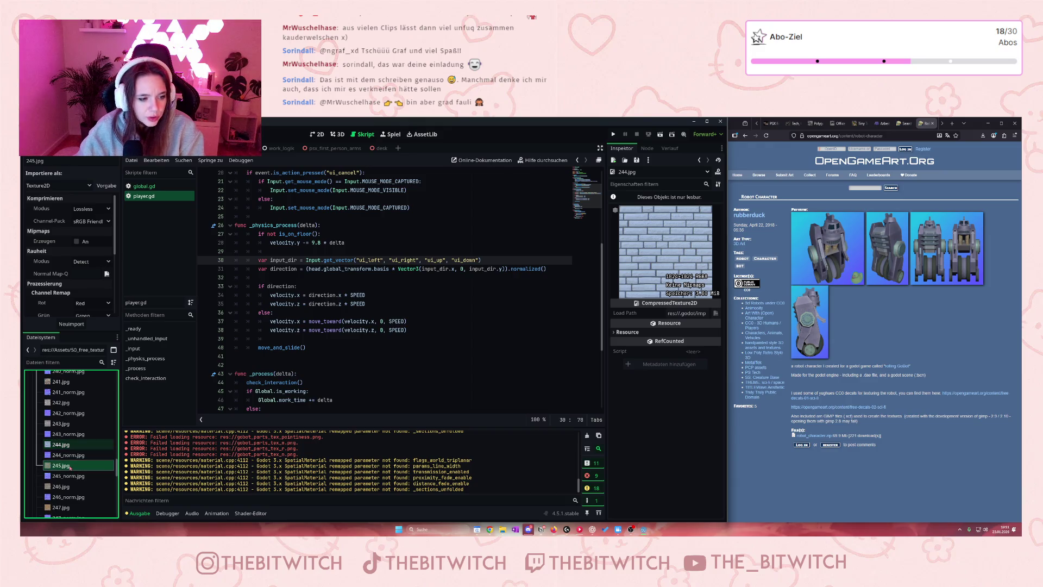
pyautogui.scroll(-1, 69, 450)
pyautogui.scroll(-1, 69, 435)
pyautogui.click(69, 432)
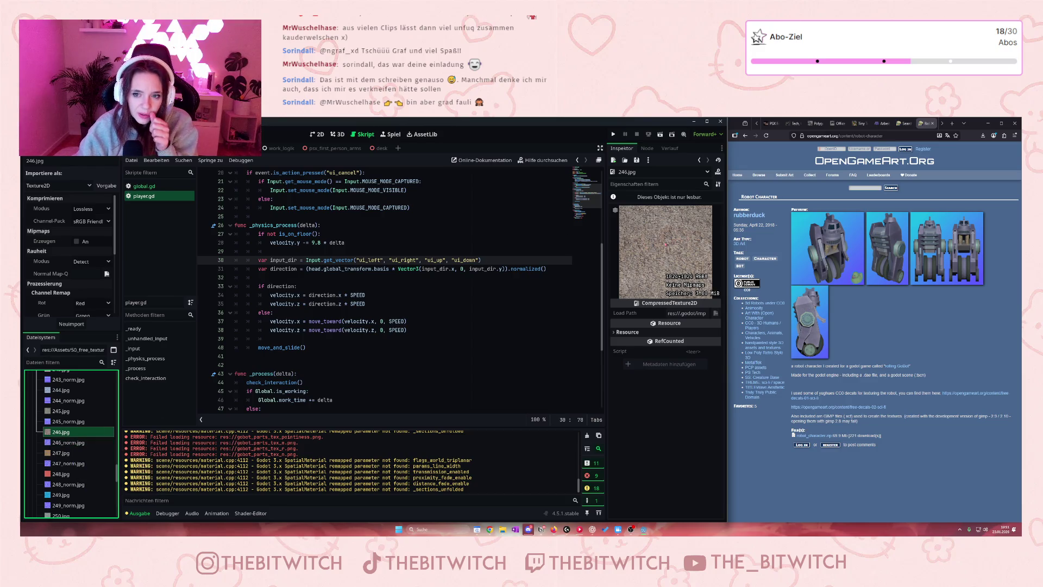
pyautogui.click(79, 451)
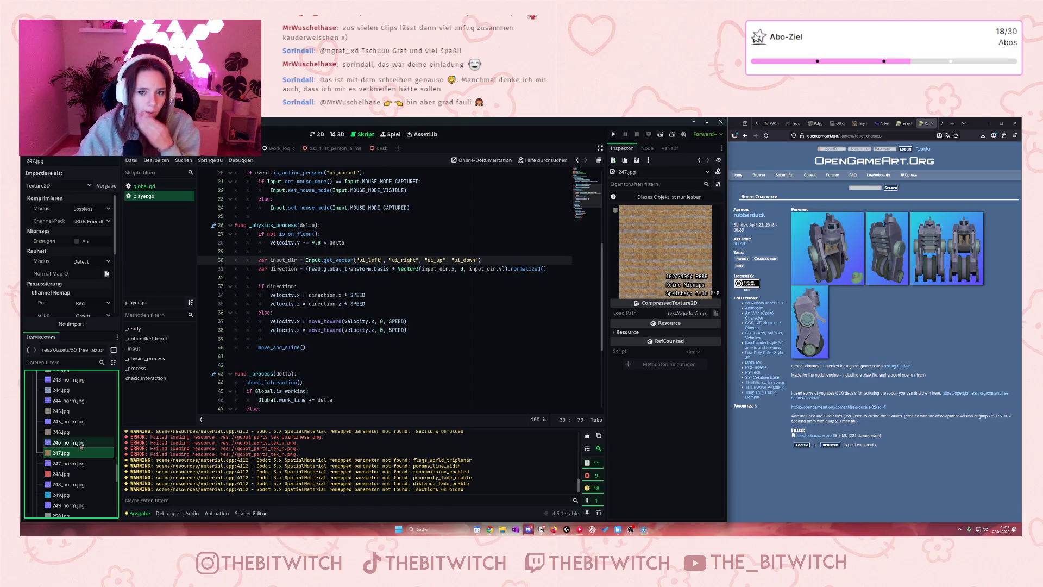
pyautogui.click(71, 474)
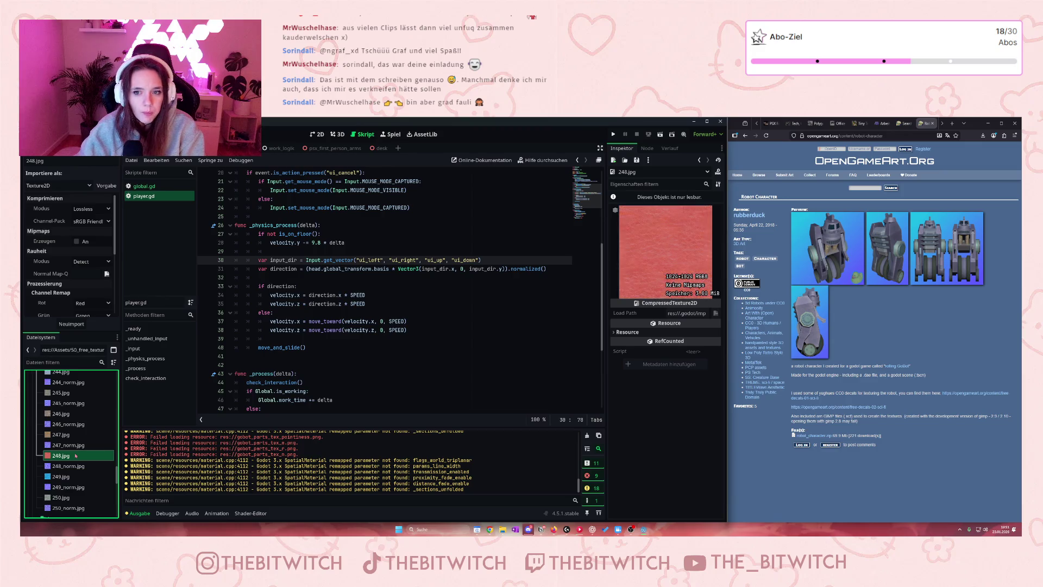
pyautogui.scroll(-2, 77, 459)
pyautogui.click(78, 459)
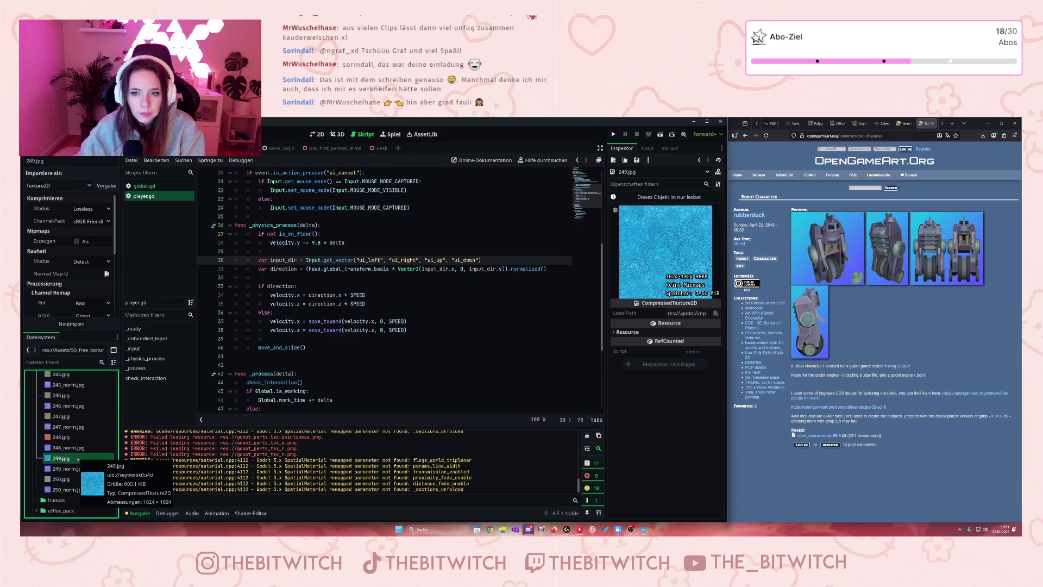
pyautogui.click(67, 479)
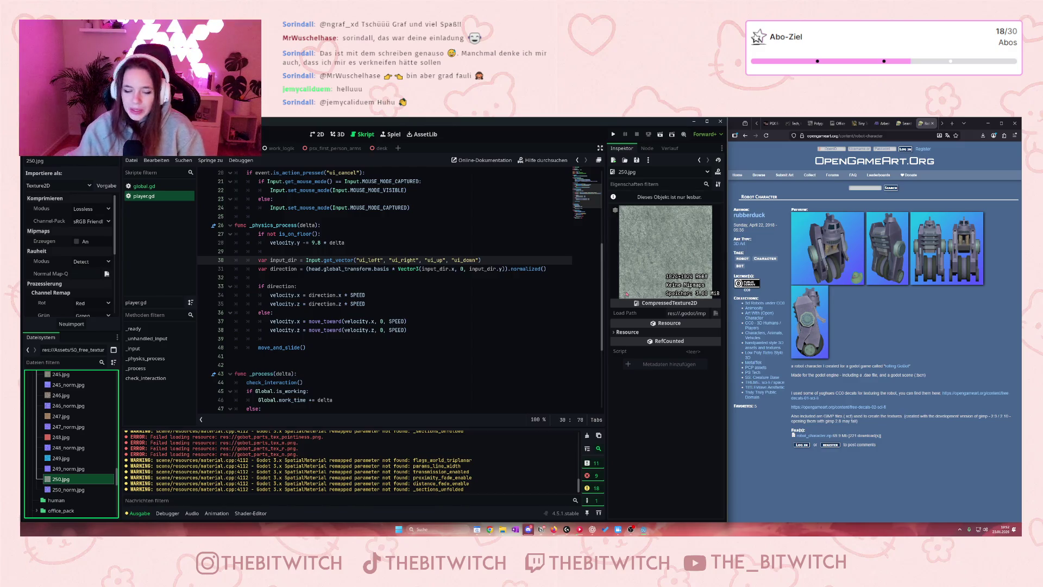
# Revisit the wood 225.jpg, grey 214.jpg, straw 210.jpg, 209.jpg and 208.jpg textures
pyautogui.scroll(10, 71, 474)
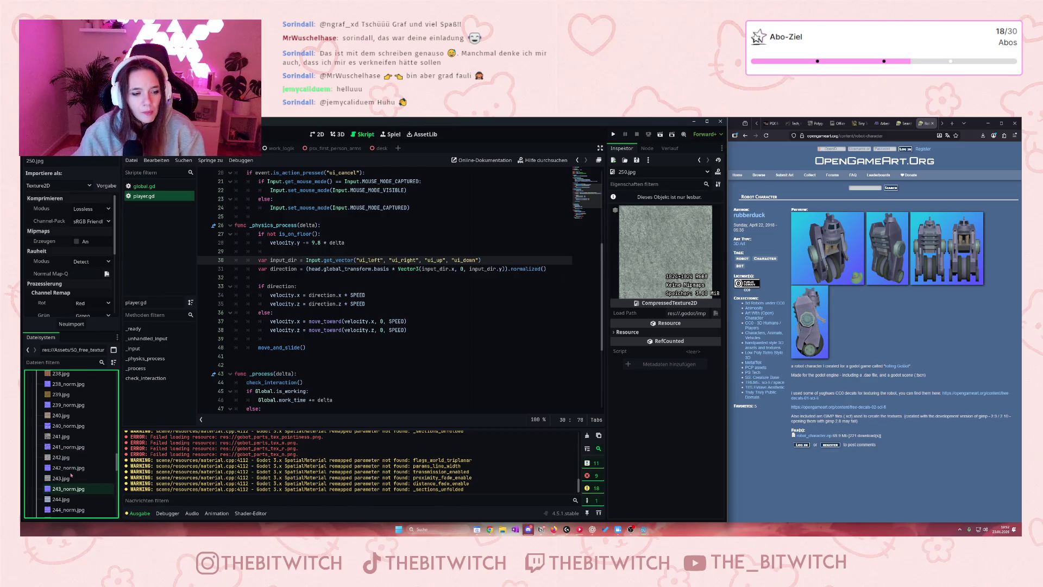
pyautogui.scroll(7, 72, 474)
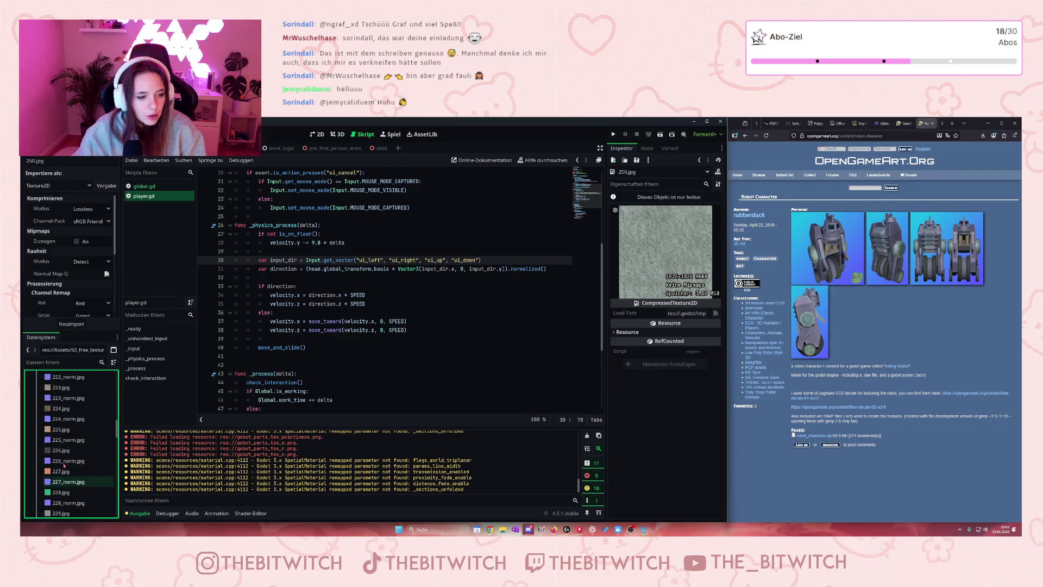
pyautogui.click(58, 430)
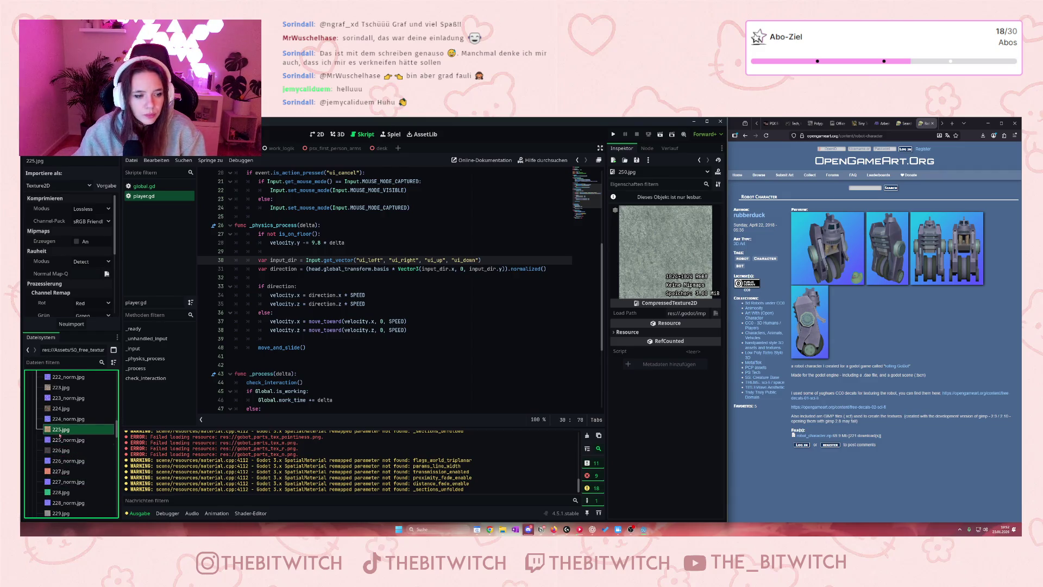
pyautogui.scroll(9, 59, 430)
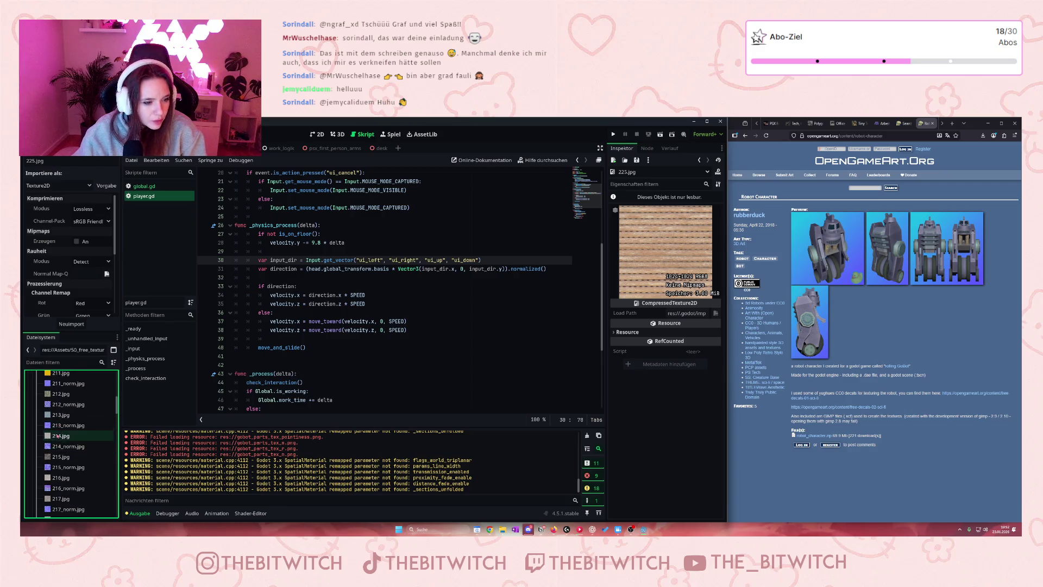
pyautogui.click(61, 436)
pyautogui.scroll(3, 63, 431)
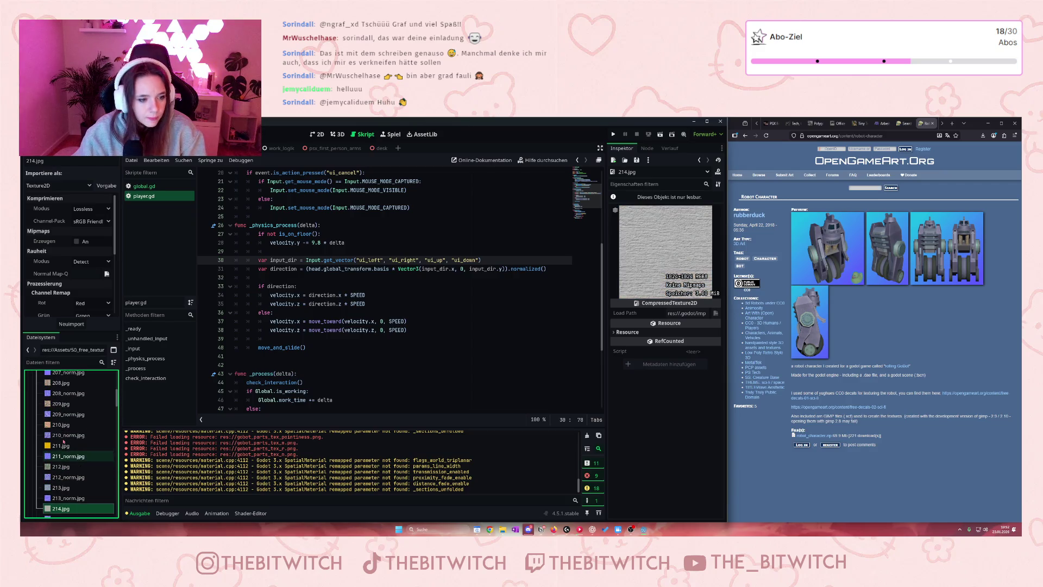
pyautogui.click(65, 425)
pyautogui.scroll(2, 65, 428)
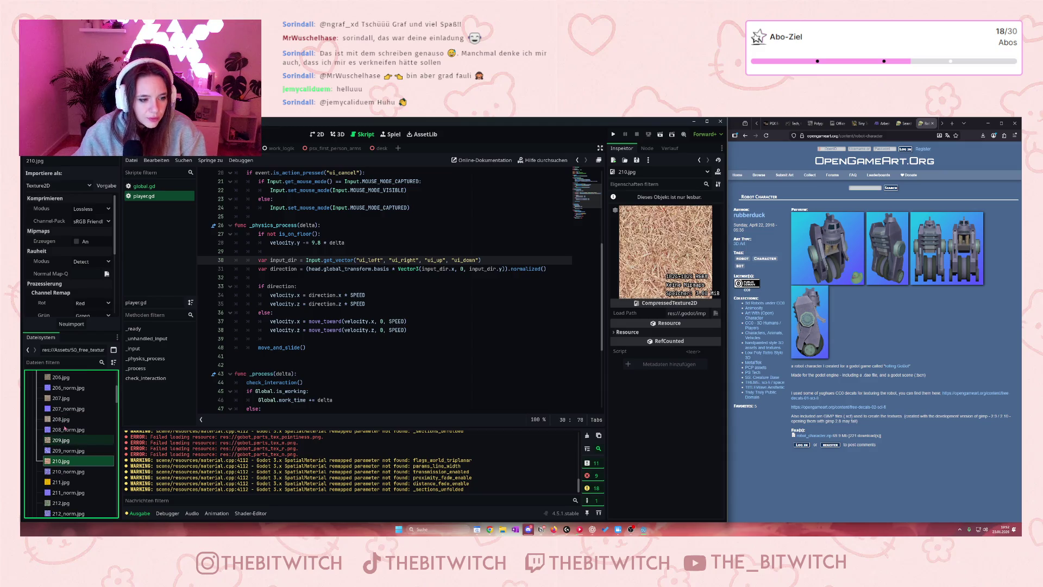
pyautogui.click(62, 440)
pyautogui.click(66, 423)
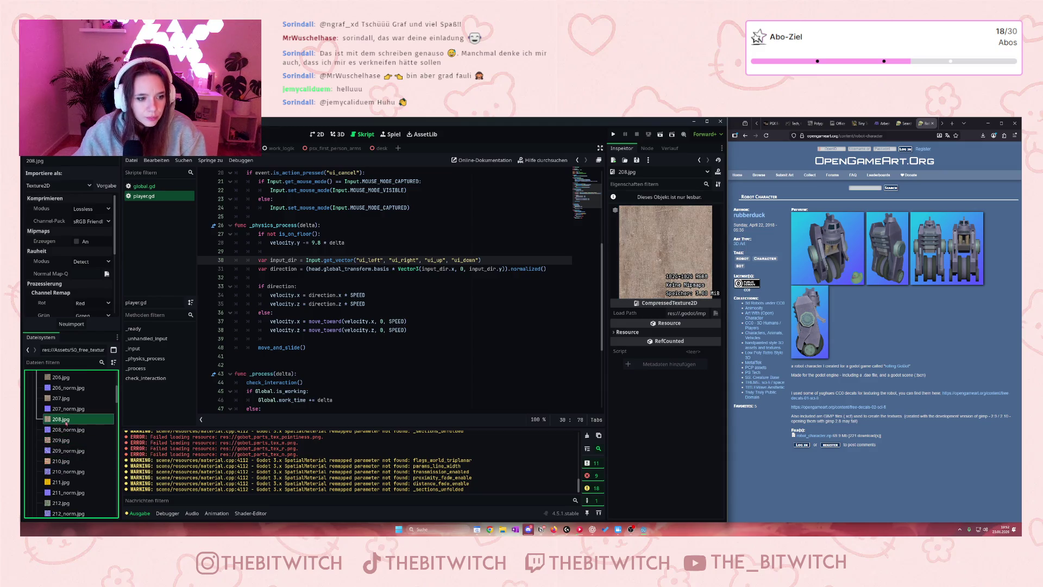
# Compare 212.jpg, 213.jpg and 214.jpg with the brown dirt 206.jpg and pink 205.jpg
pyautogui.scroll(-2, 65, 435)
pyautogui.click(63, 448)
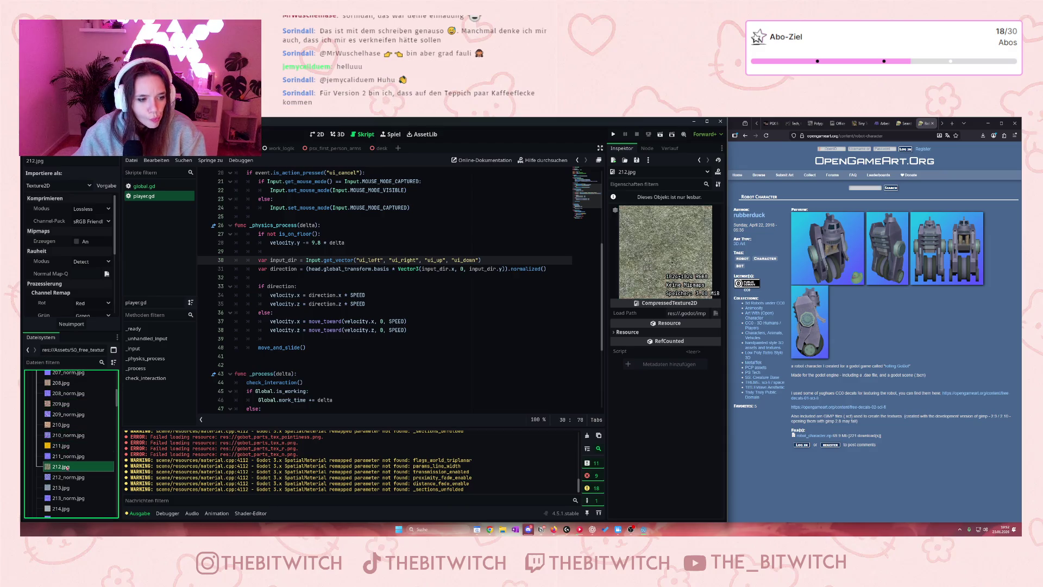
pyautogui.click(67, 469)
pyautogui.click(61, 490)
pyautogui.scroll(3, 57, 435)
pyautogui.click(59, 413)
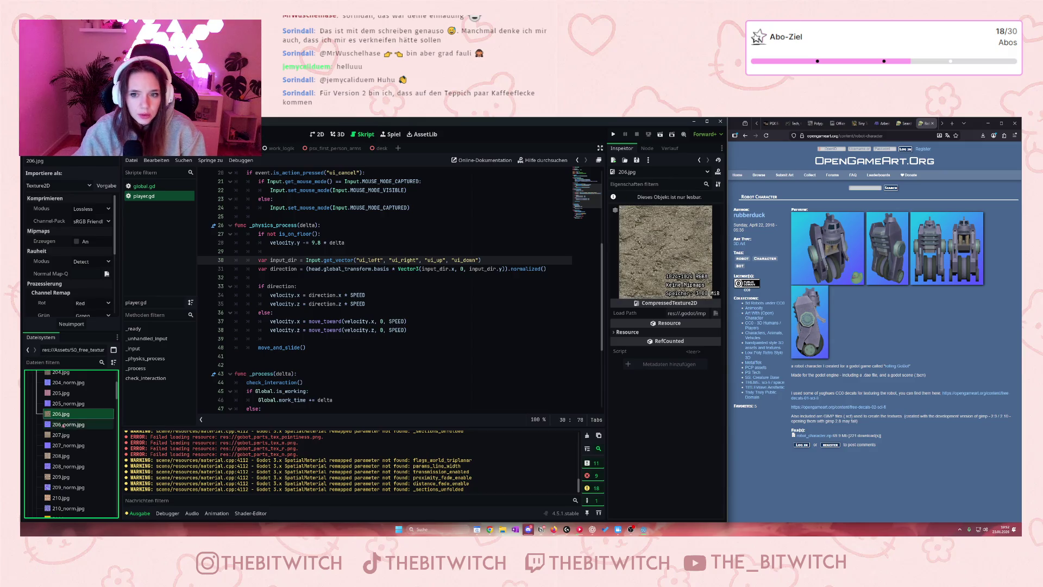
pyautogui.scroll(2, 59, 434)
pyautogui.click(62, 447)
# Preview the stone 212.jpg through the pebble 215.jpg and fabric 216.jpg textures again
pyautogui.scroll(2, 65, 435)
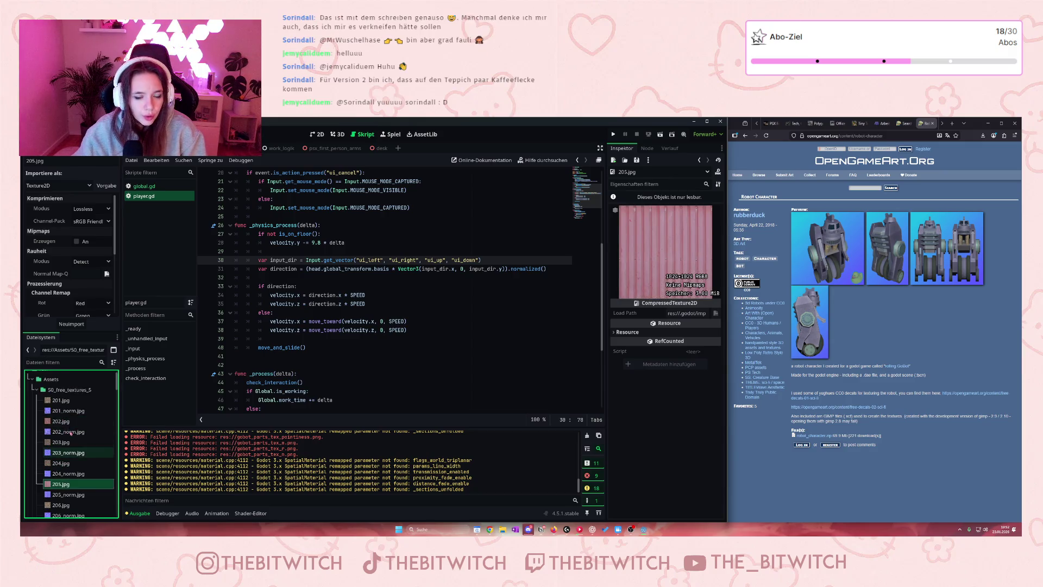
pyautogui.scroll(-5, 68, 427)
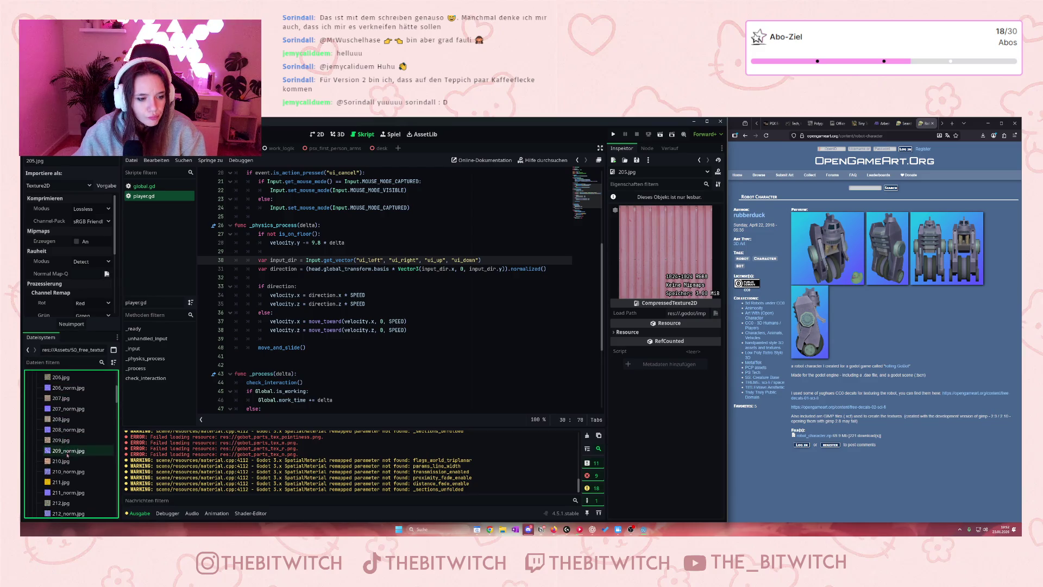
pyautogui.click(60, 485)
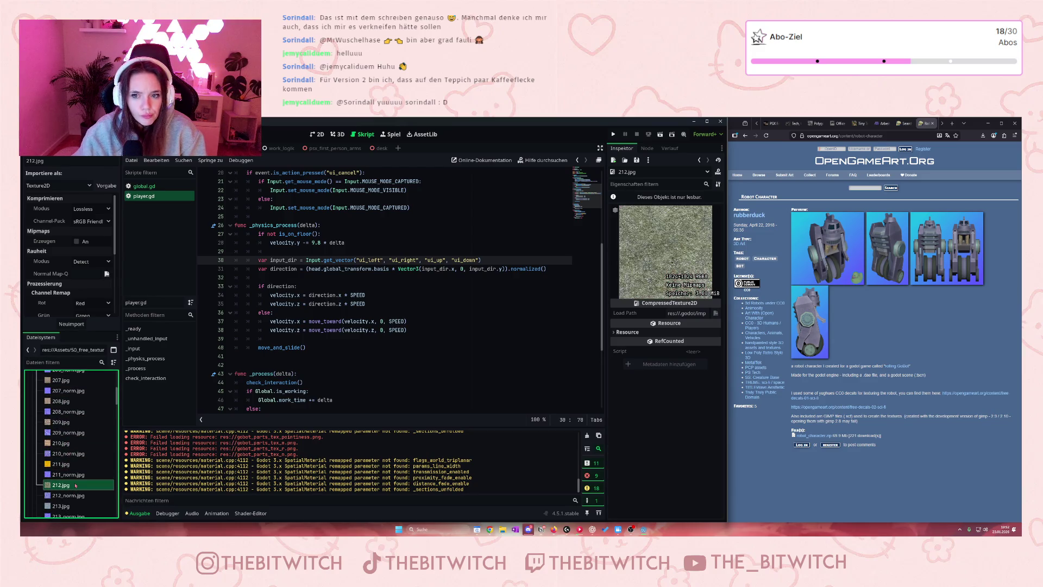
pyautogui.scroll(-2, 75, 485)
pyautogui.click(76, 470)
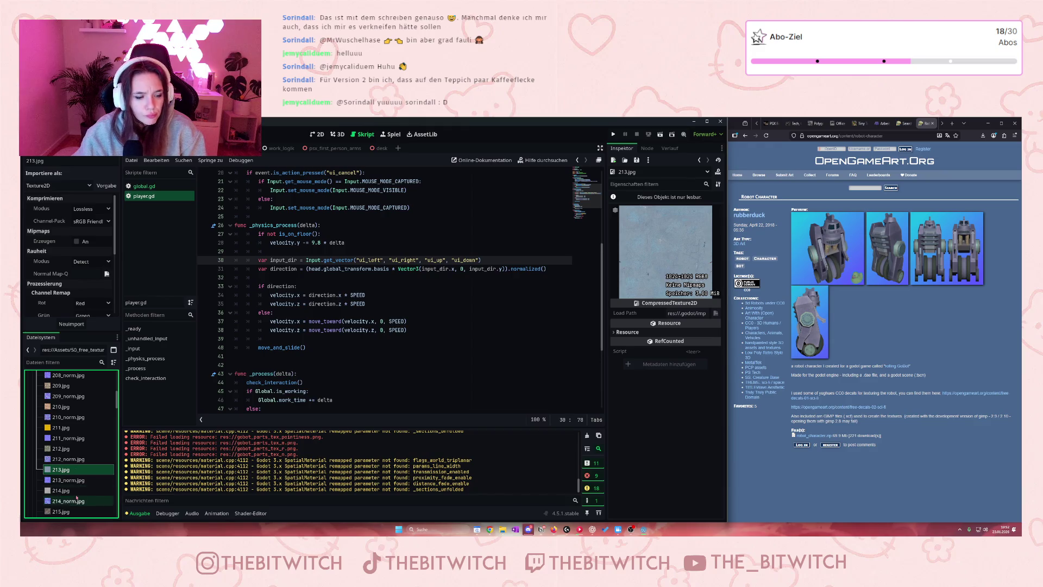
pyautogui.click(71, 490)
pyautogui.scroll(-4, 76, 489)
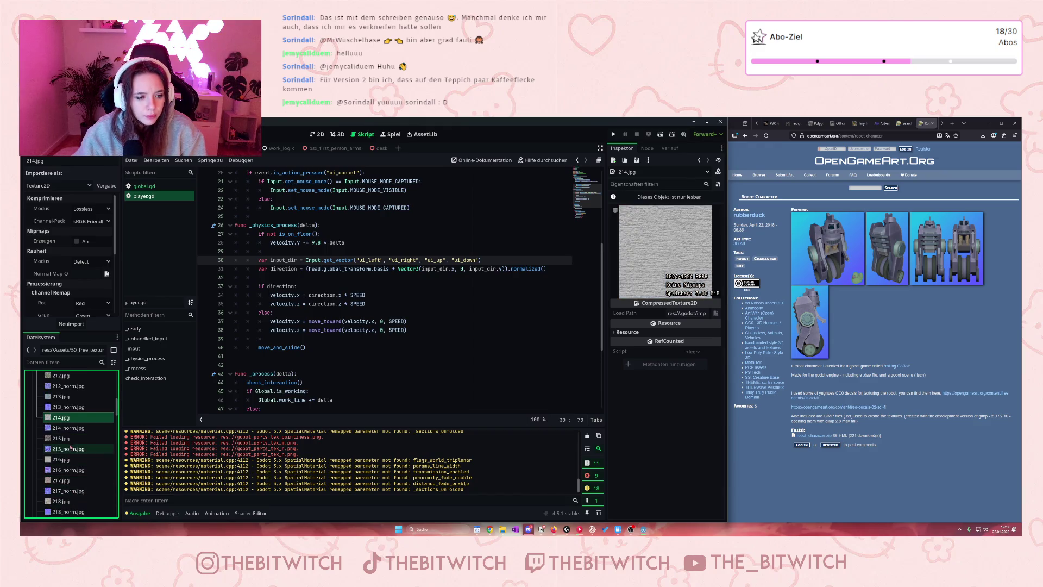
pyautogui.click(67, 438)
pyautogui.click(70, 461)
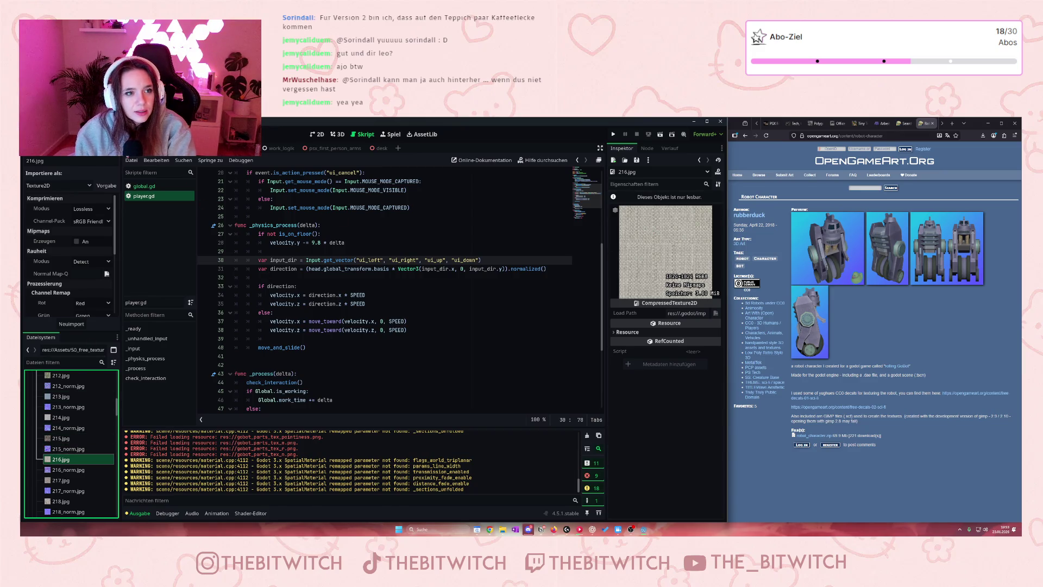
# Switch the left dock to the Scene tab to show the Welt node tree
pyautogui.click(65, 155)
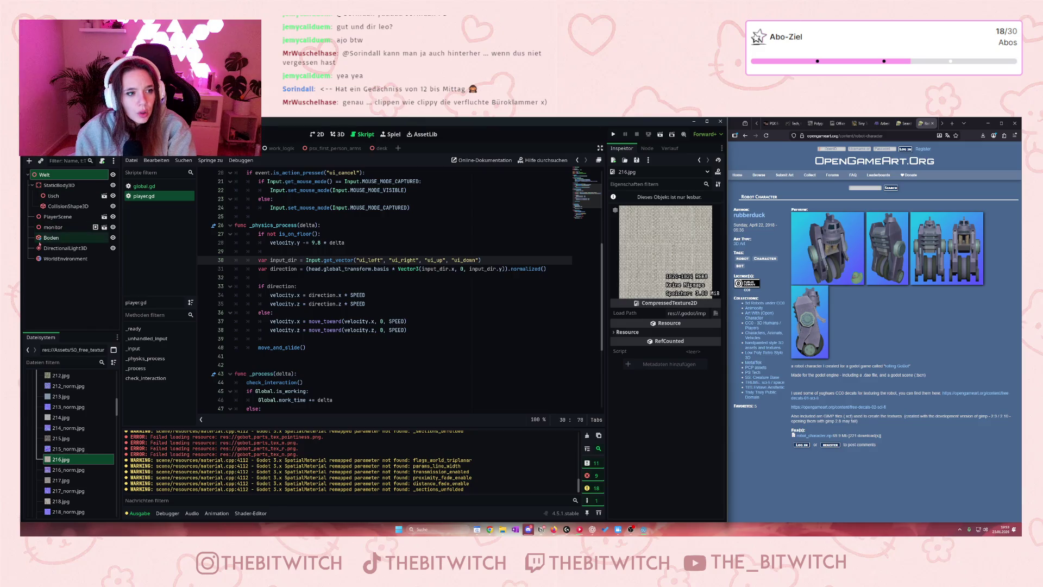
# Select the Boden node and drop 216.jpg onto its CSGBox3D Material slot
pyautogui.click(44, 239)
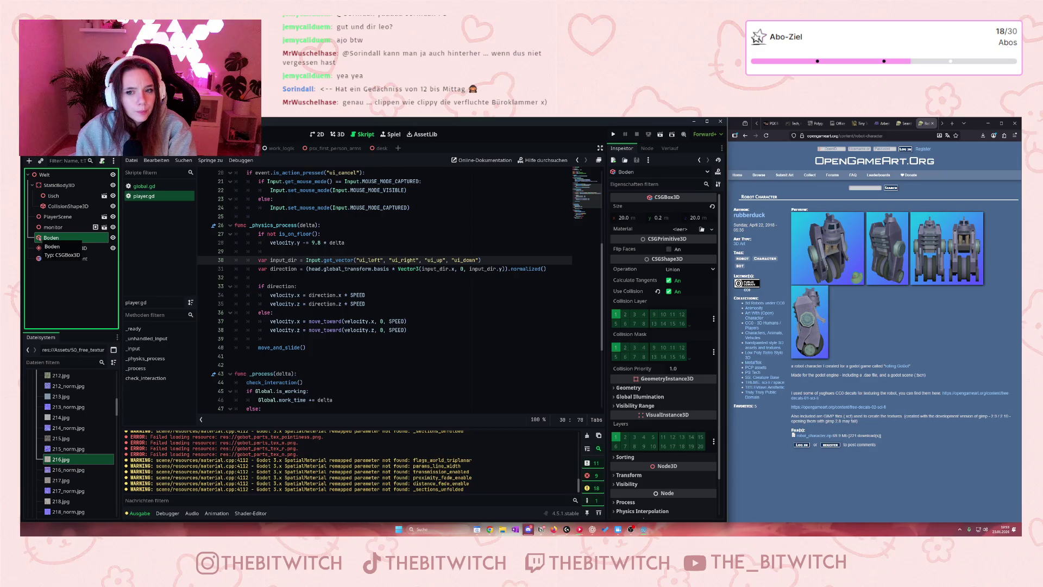
pyautogui.scroll(-2, 651, 299)
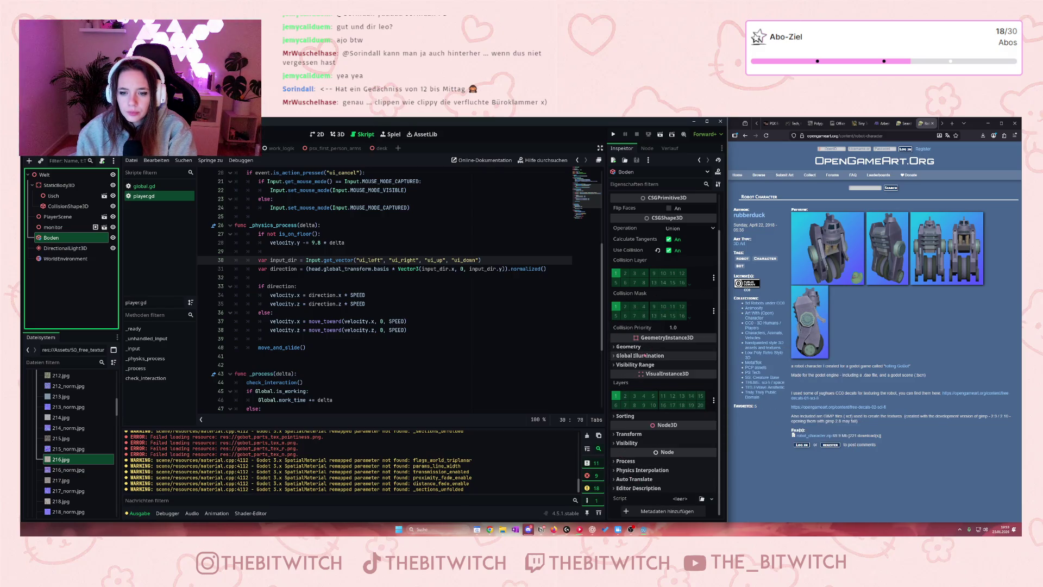
pyautogui.scroll(2, 644, 356)
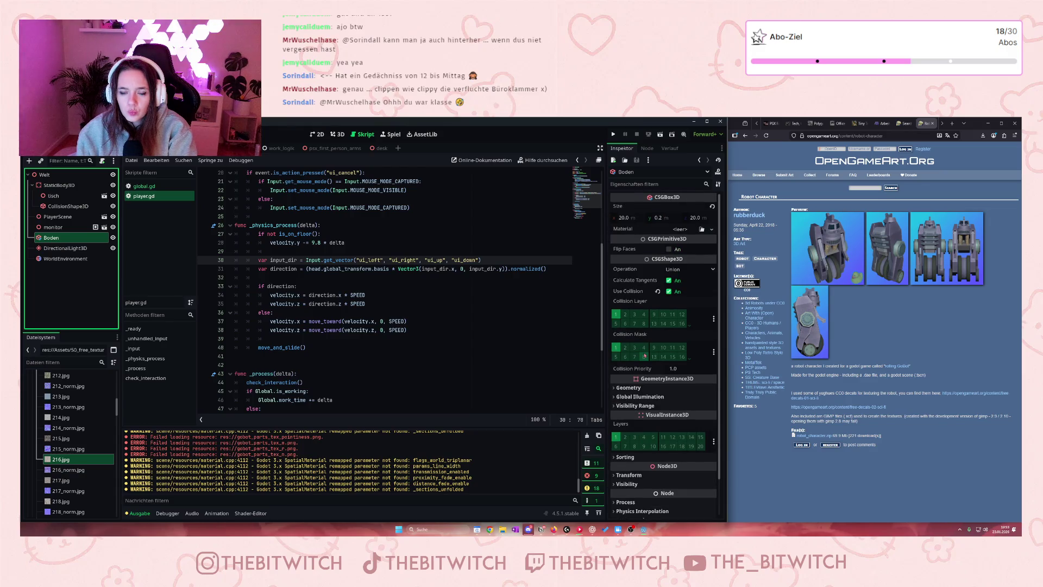
pyautogui.scroll(-2, 644, 355)
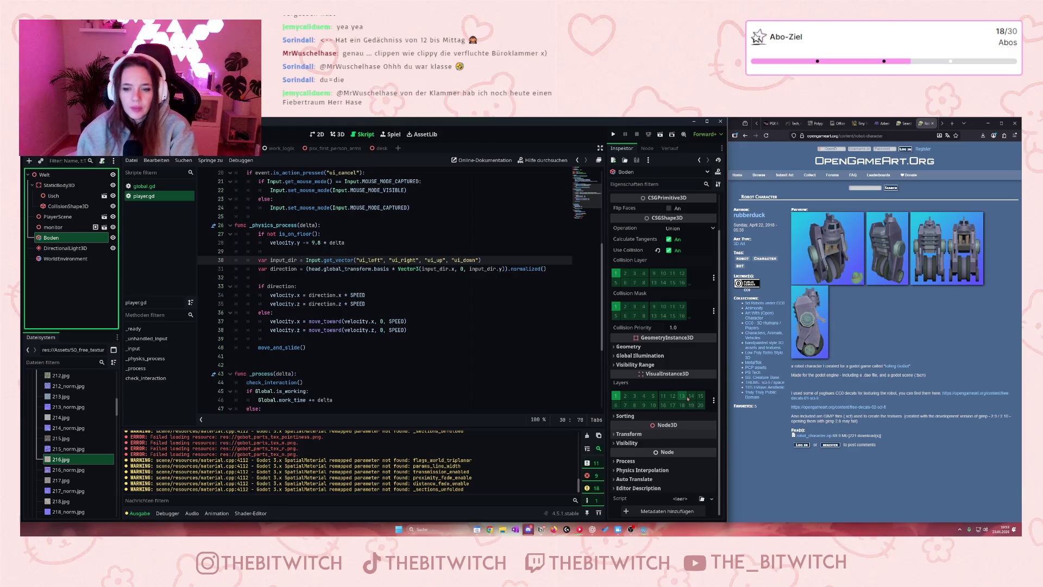
pyautogui.scroll(2, 639, 365)
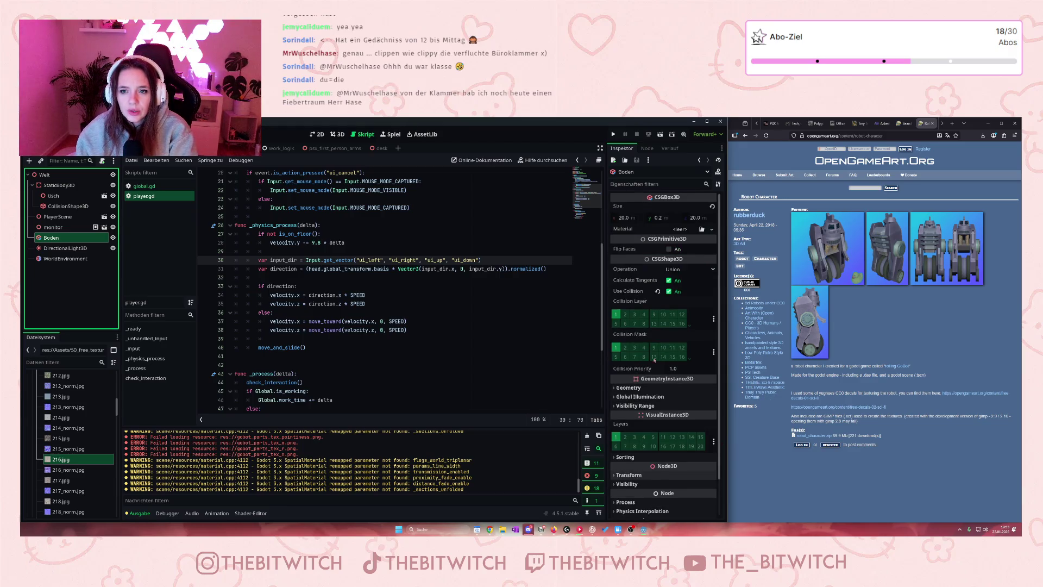
pyautogui.moveTo(61, 459)
pyautogui.mouseDown()
pyautogui.moveTo(677, 264)
pyautogui.moveTo(681, 228)
pyautogui.mouseUp()
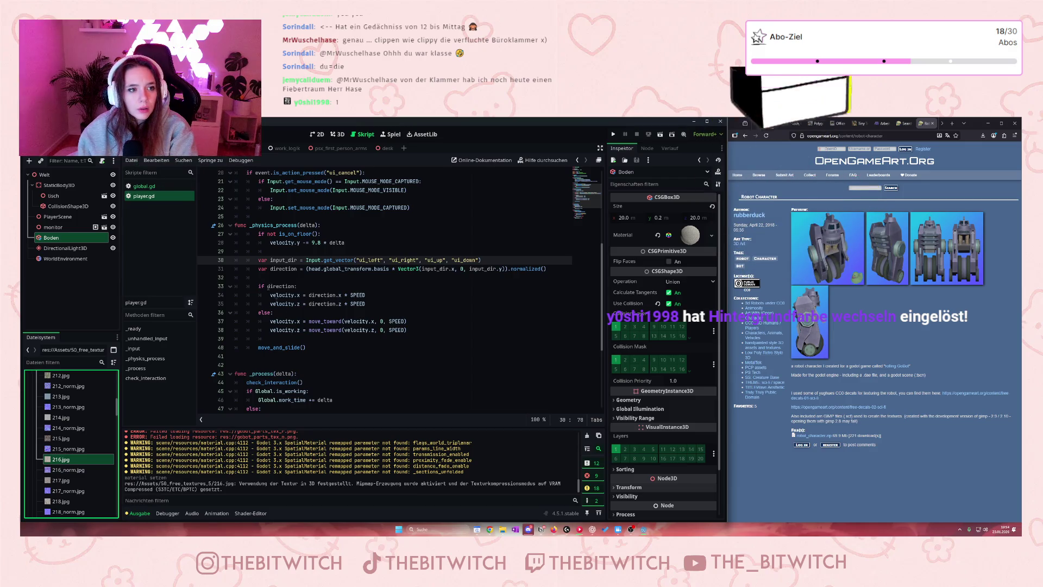
pyautogui.click(334, 303)
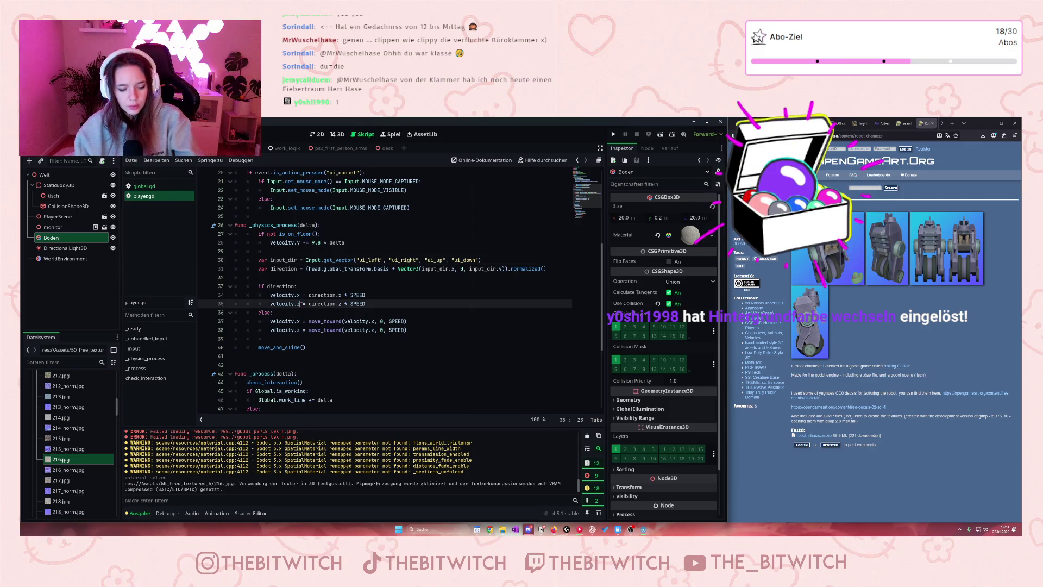
pyautogui.click(337, 134)
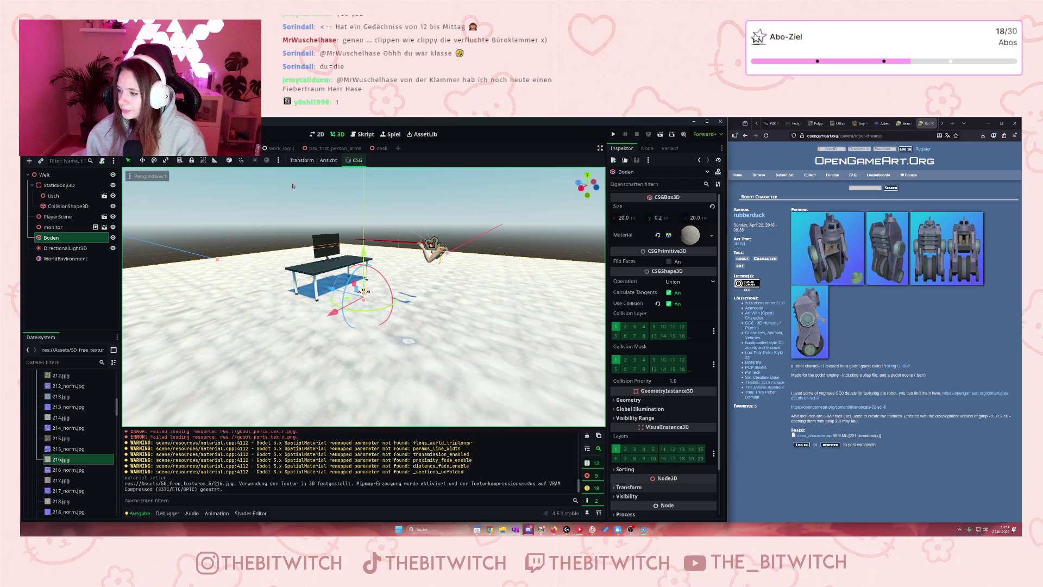
# Orbit above the pebbled Boden floor, then expand its Material resource in the Inspector
pyautogui.scroll(-6, 364, 292)
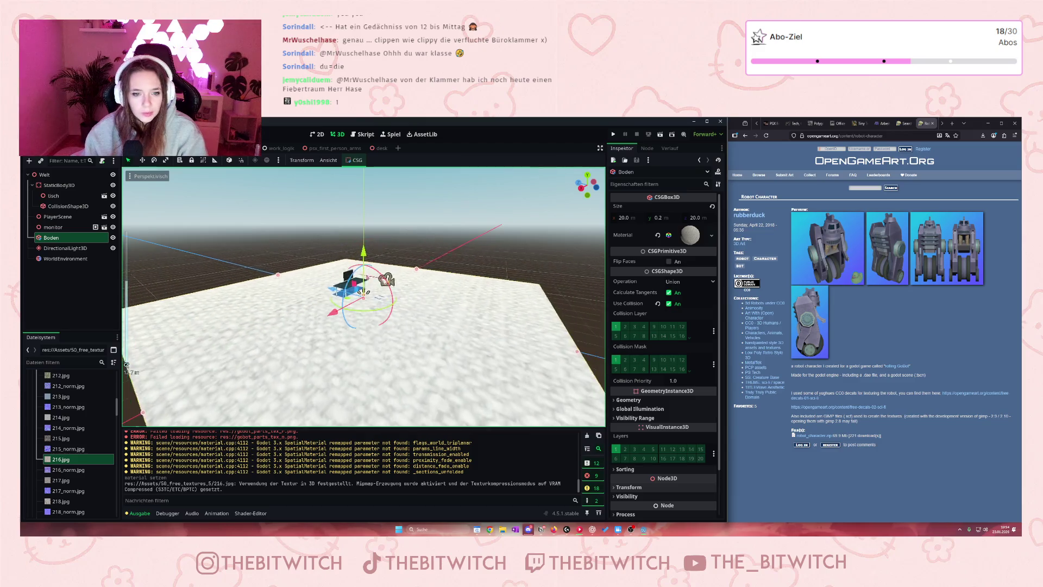
pyautogui.scroll(3, 370, 293)
pyautogui.moveTo(375, 298); pyautogui.dragTo(500, 326)
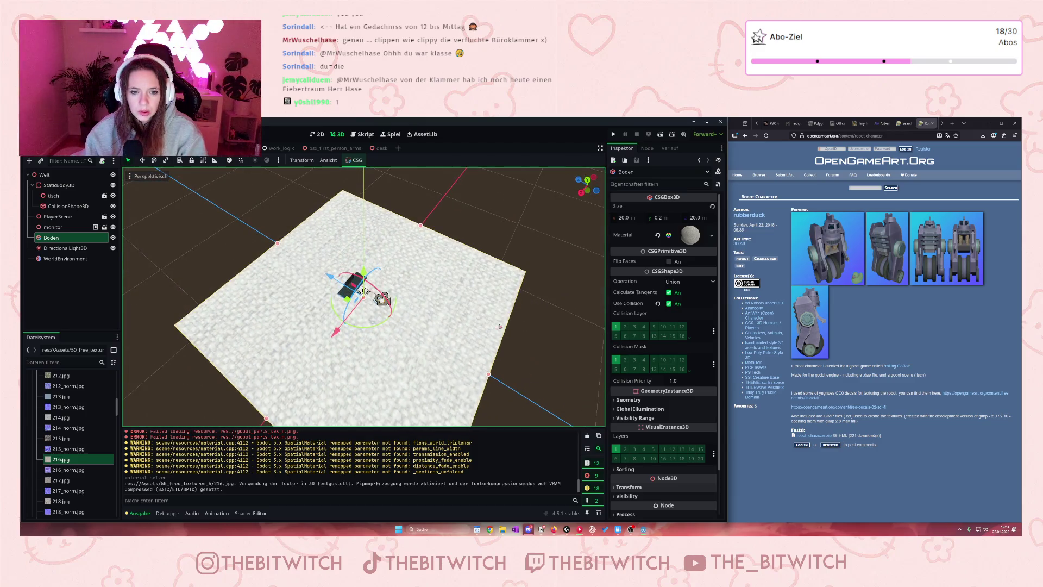
pyautogui.click(676, 241)
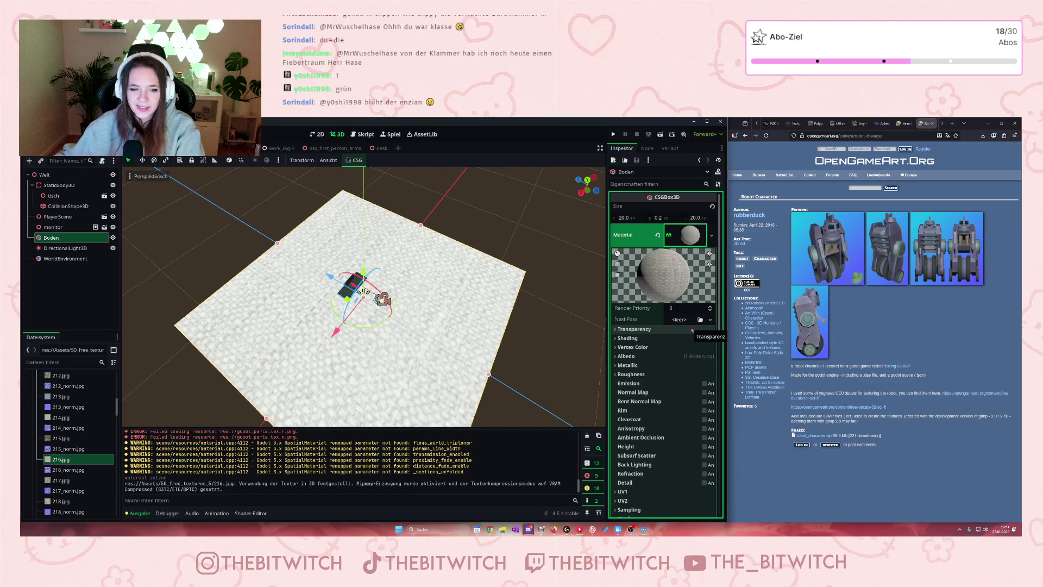
pyautogui.scroll(-2, 666, 374)
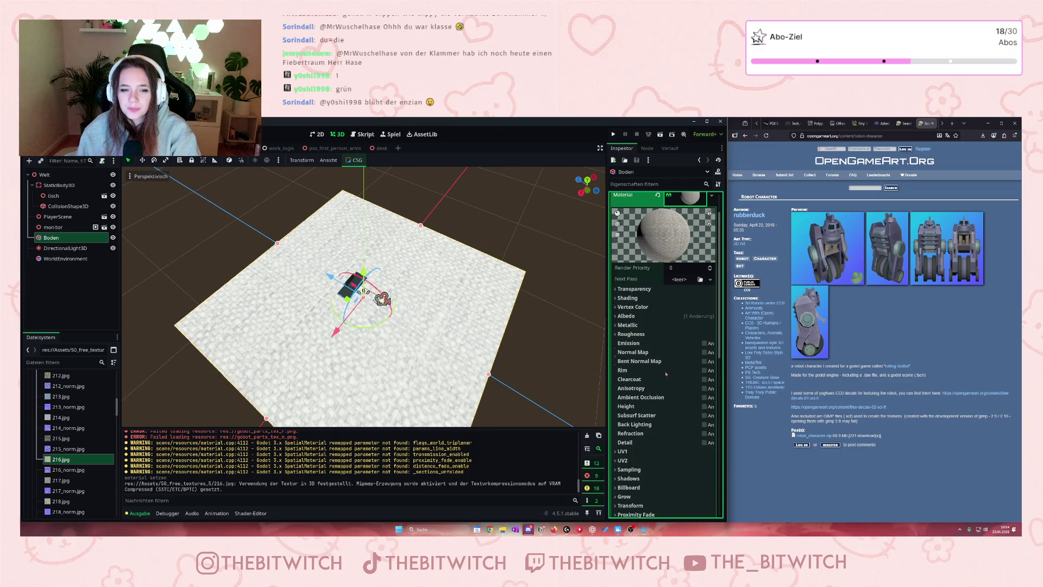
# View the Boden material's Transparency section, turn Grow on and back off, and reveal its Transform settings
pyautogui.click(677, 289)
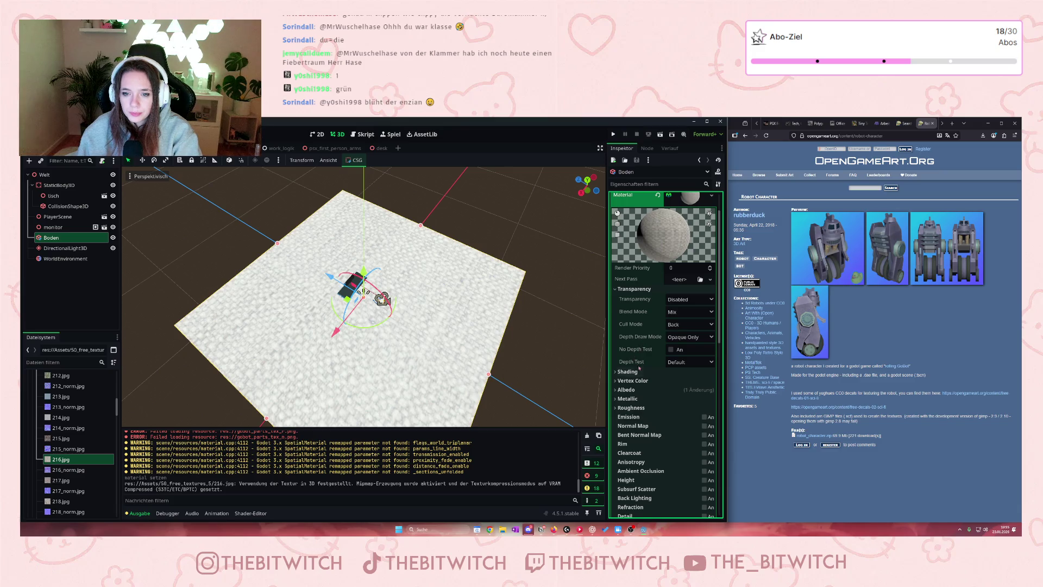
pyautogui.scroll(-3, 639, 368)
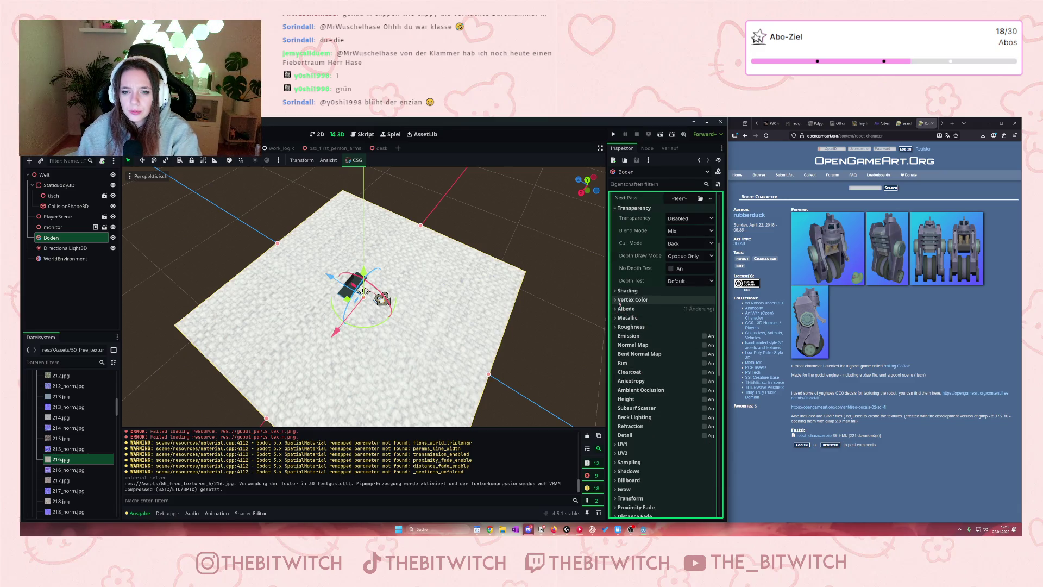
pyautogui.scroll(-2, 643, 367)
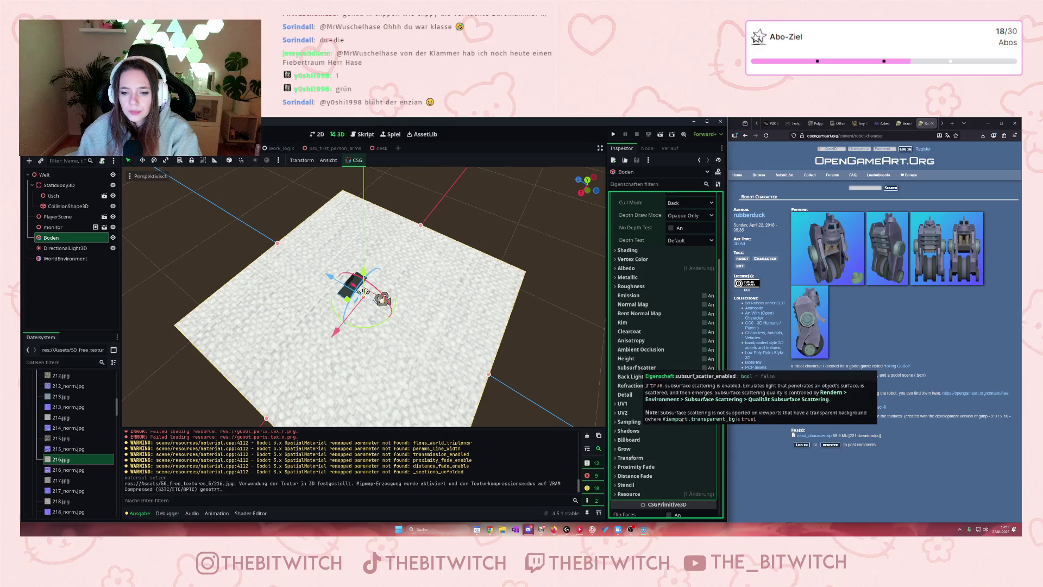
pyautogui.click(621, 448)
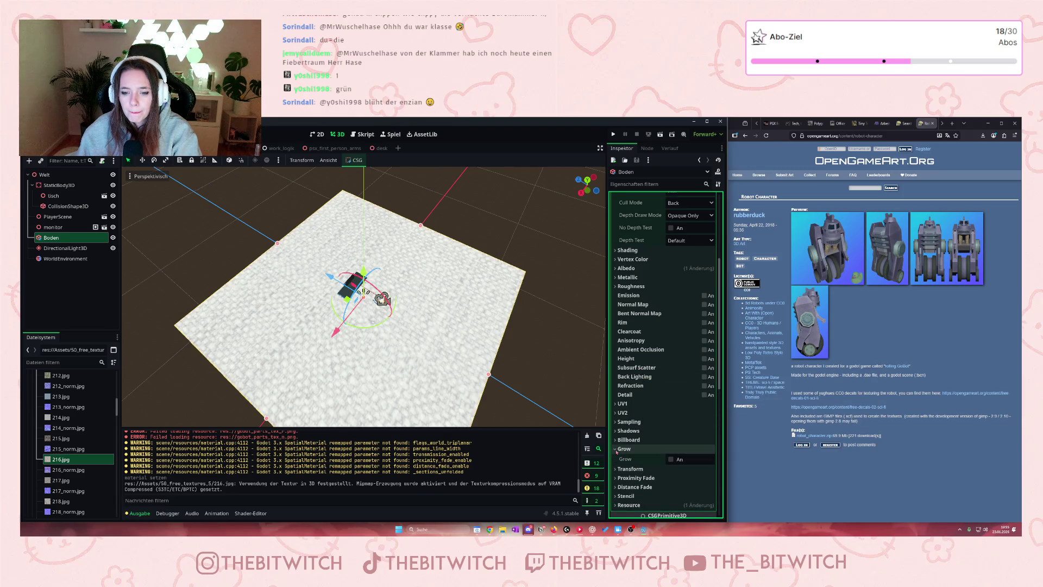
pyautogui.click(671, 459)
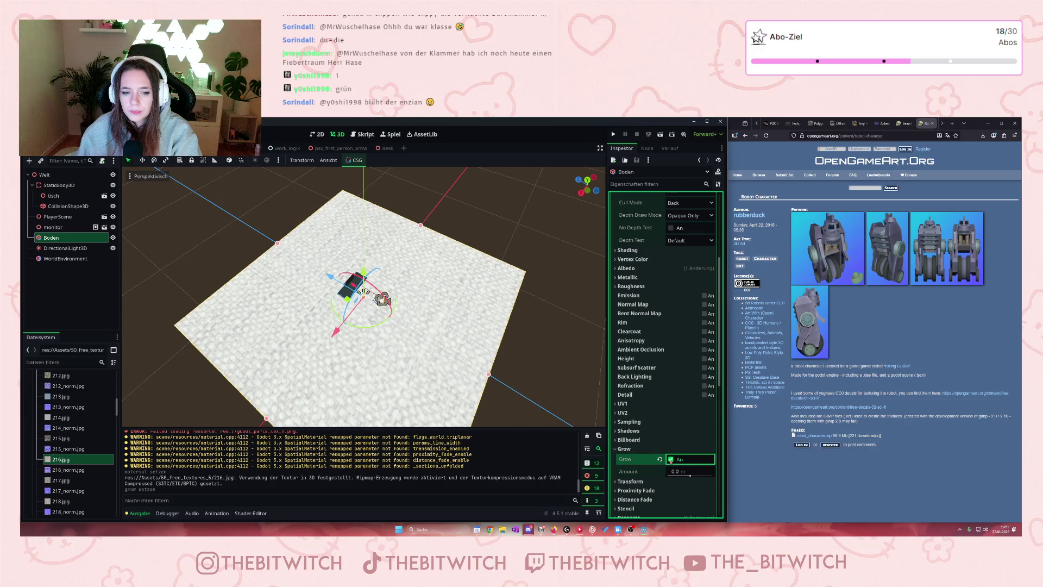
pyautogui.click(671, 459)
pyautogui.click(621, 448)
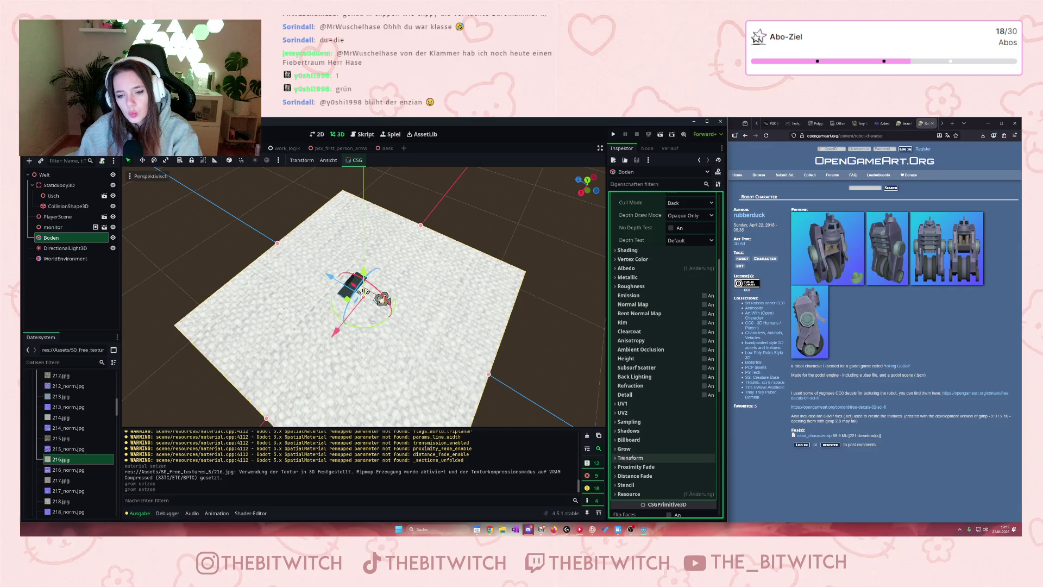
pyautogui.click(619, 458)
pyautogui.scroll(-3, 668, 380)
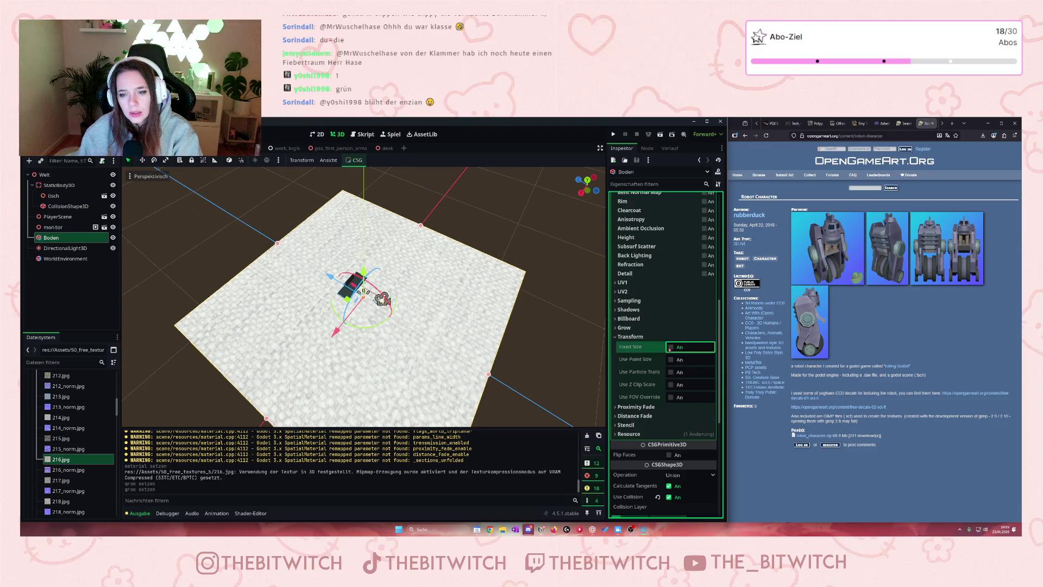
pyautogui.click(670, 347)
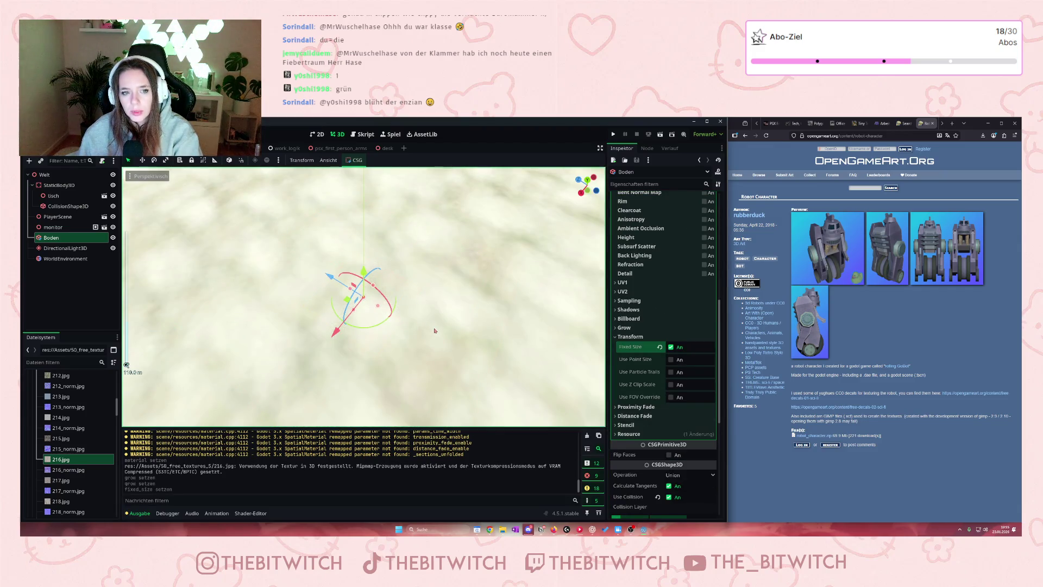
pyautogui.click(670, 347)
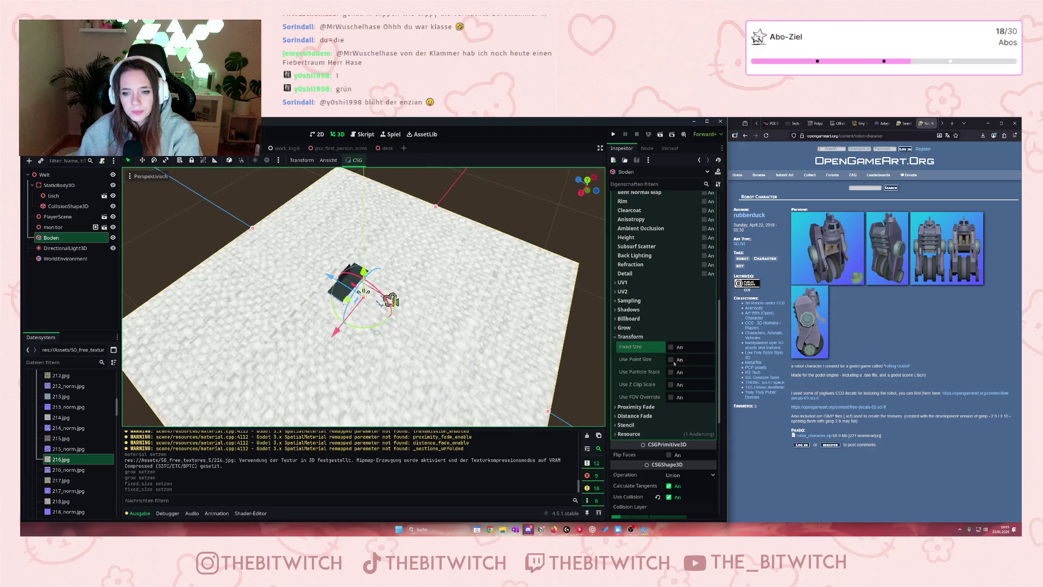
pyautogui.click(671, 359)
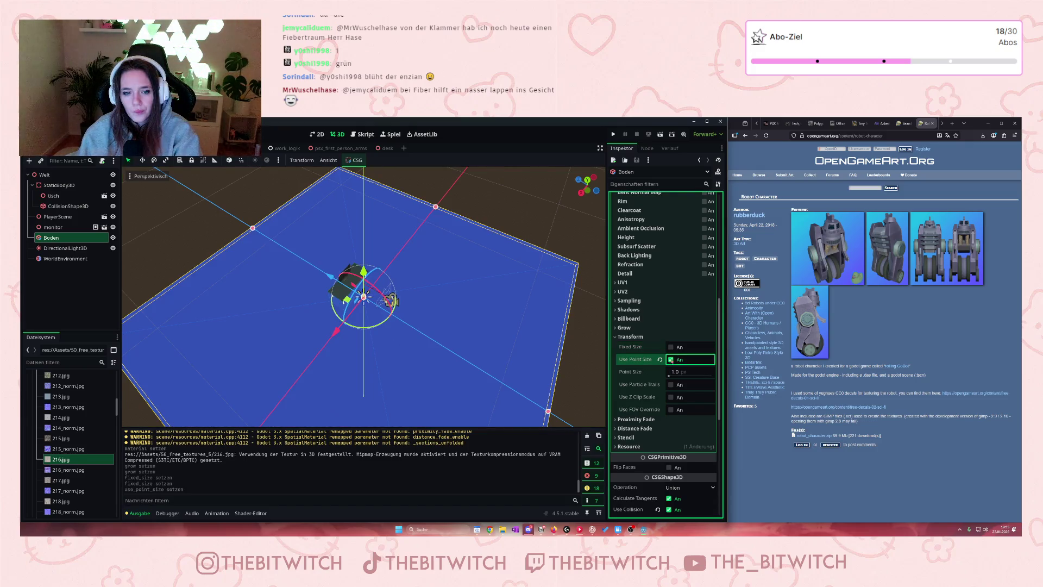
pyautogui.scroll(10, 364, 296)
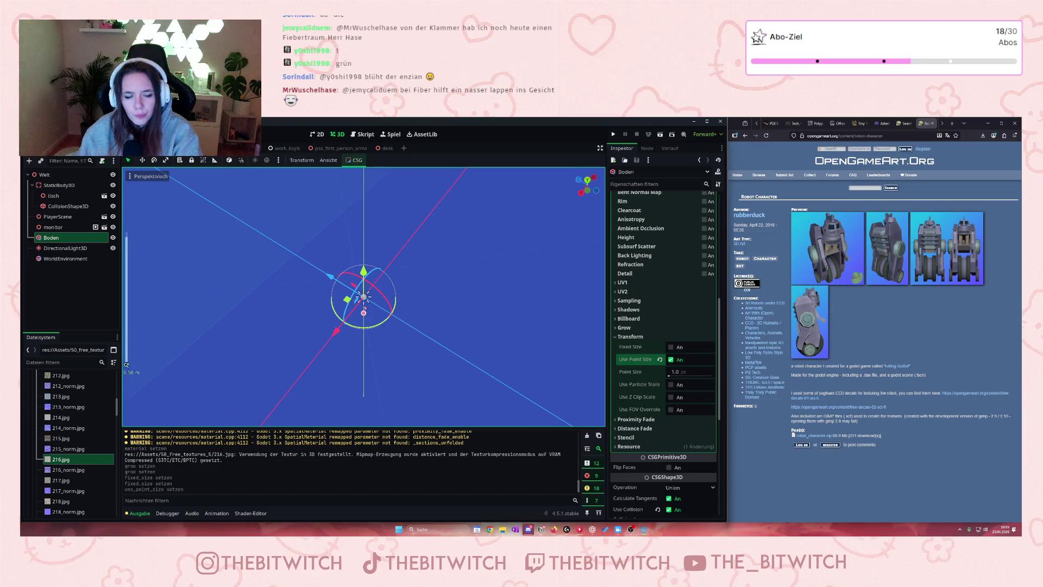
pyautogui.scroll(-10, 365, 307)
pyautogui.scroll(-10, 365, 309)
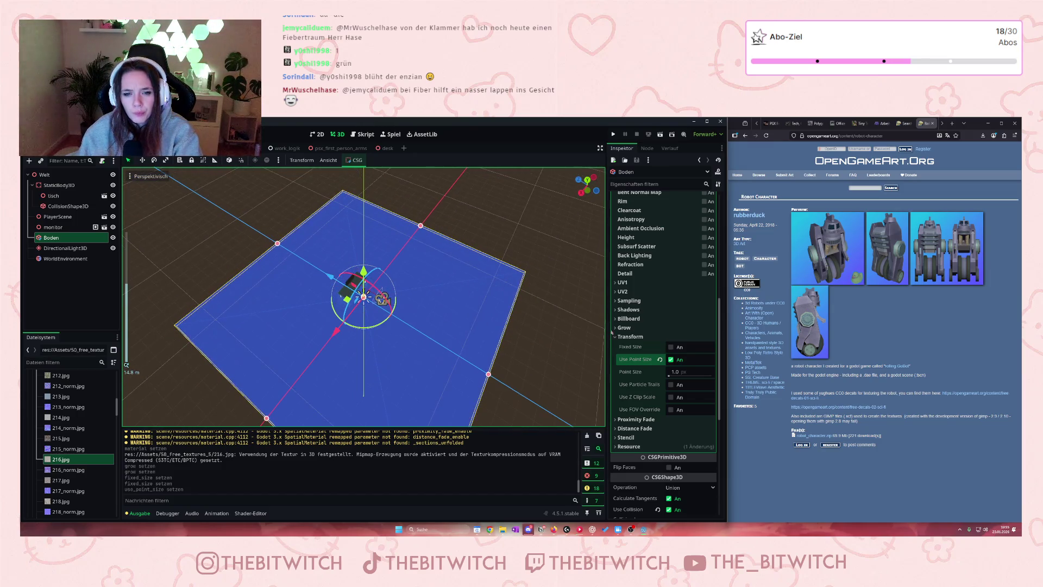
pyautogui.click(676, 372)
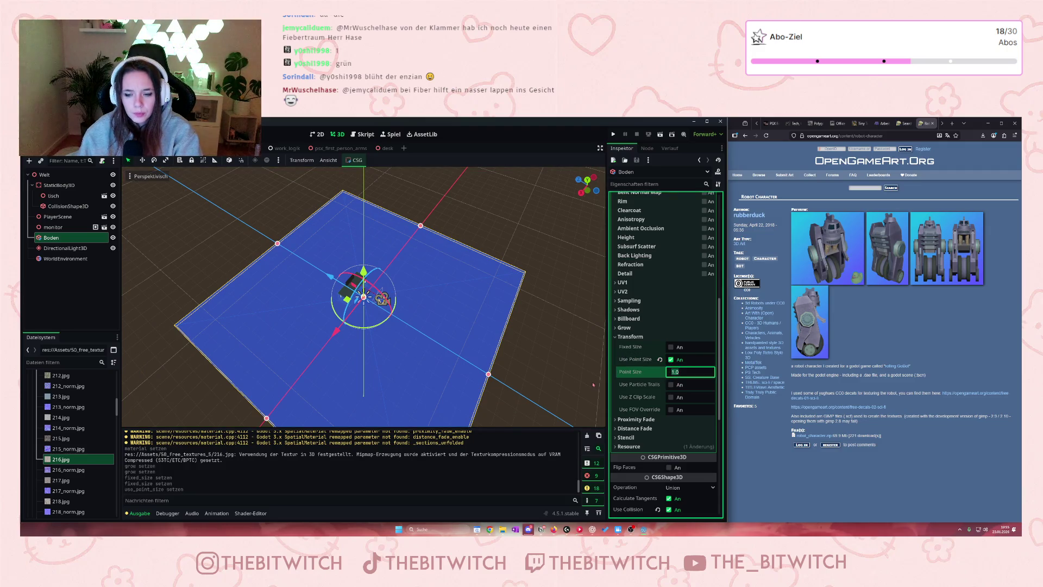
pyautogui.write('2')
pyautogui.press('Return')
pyautogui.press('Up')
pyautogui.press('Up')
pyautogui.press('Up')
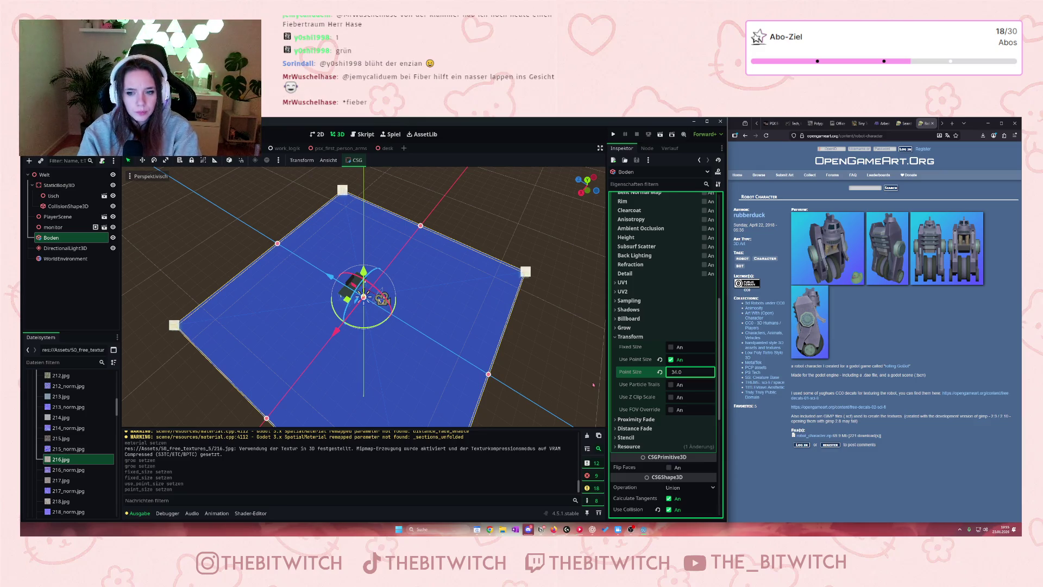
pyautogui.press('Up')
pyautogui.press('Up')
pyautogui.press('Up')
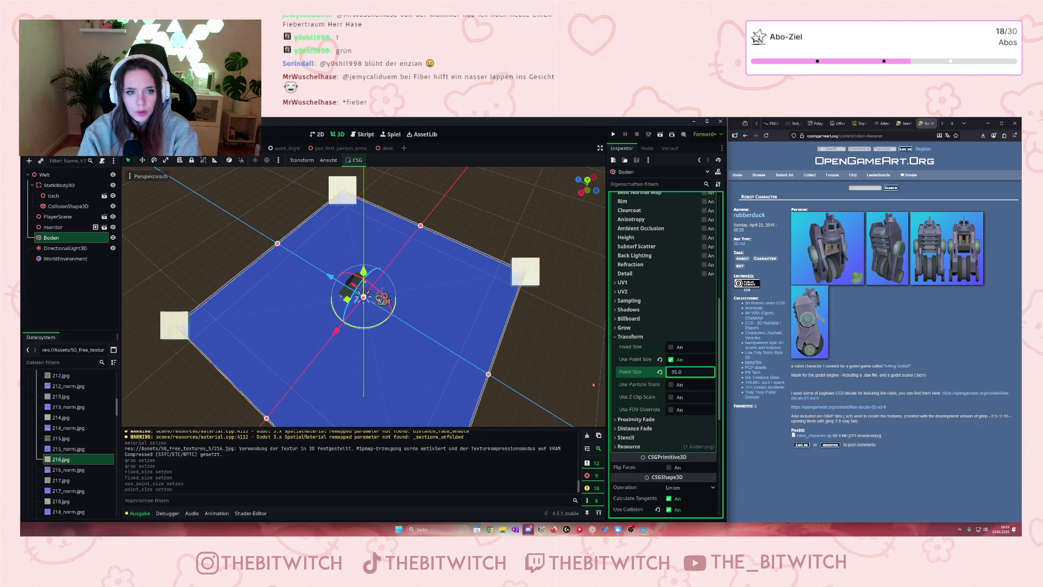
pyautogui.press('Up')
pyautogui.press('Up')
pyautogui.press('Up')
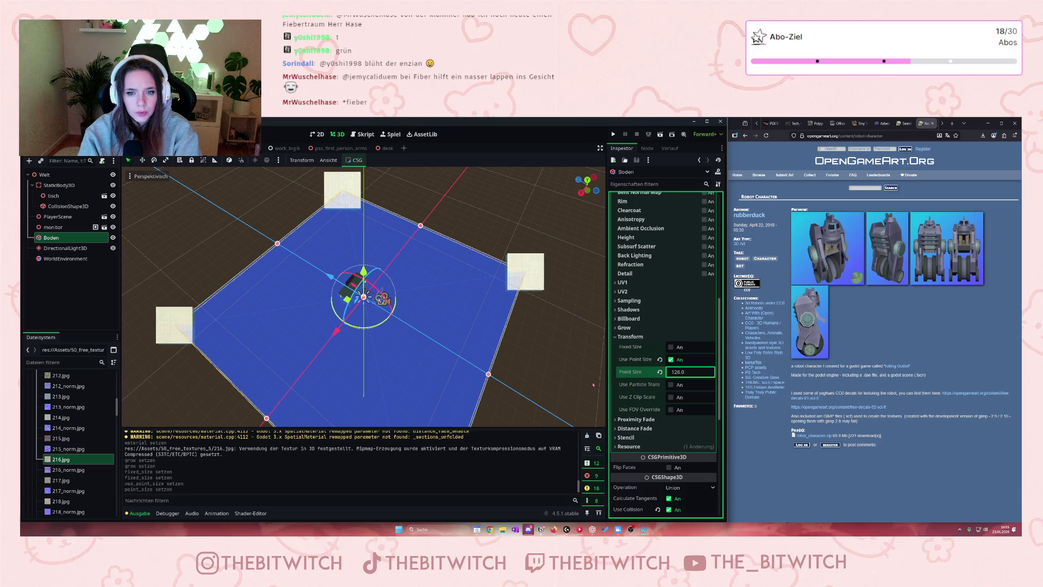
pyautogui.click(670, 359)
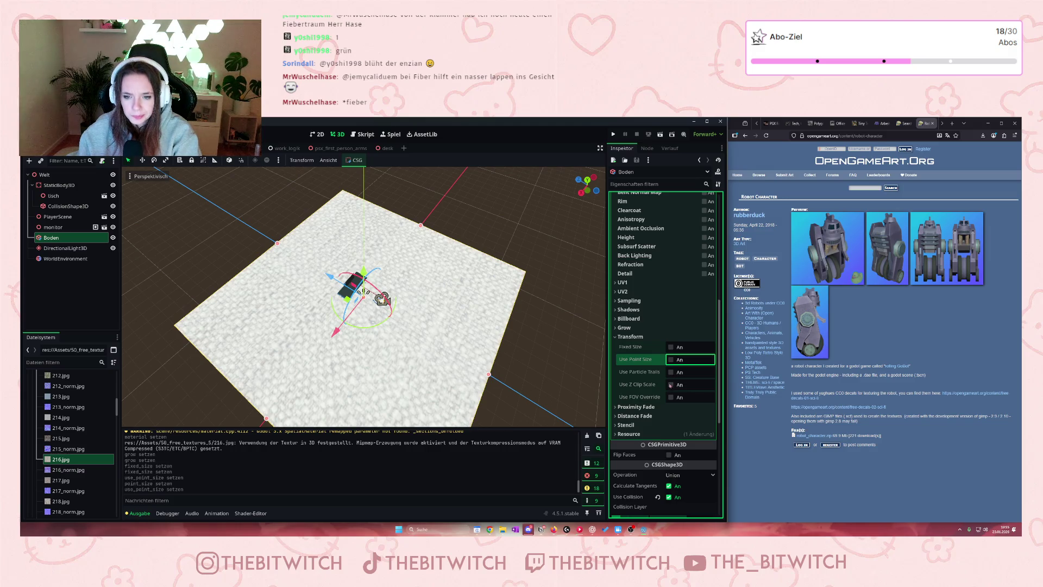
pyautogui.scroll(-2, 670, 384)
pyautogui.scroll(4, 355, 325)
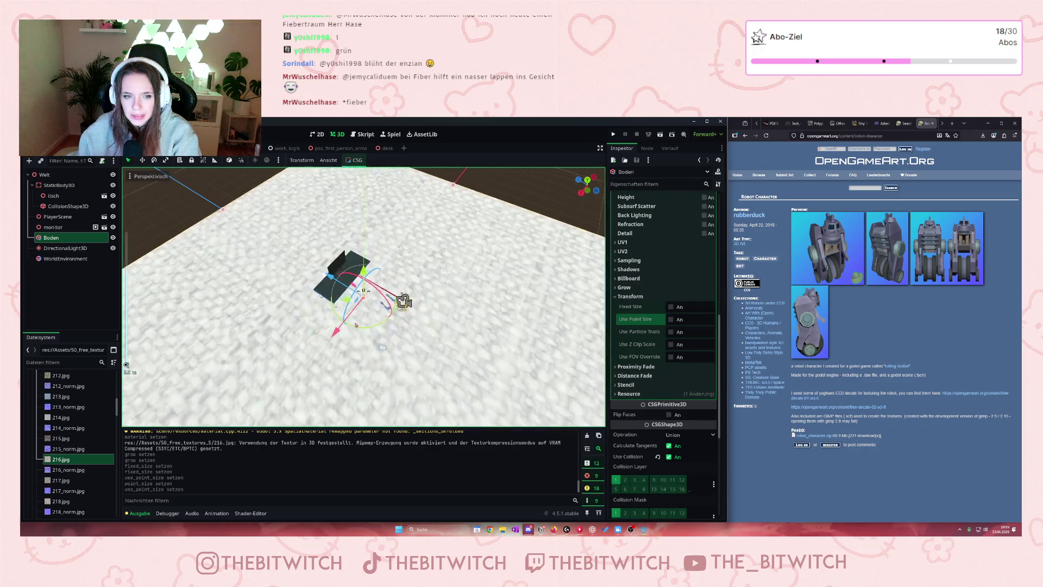
pyautogui.scroll(5, 355, 325)
pyautogui.scroll(-2, 364, 335)
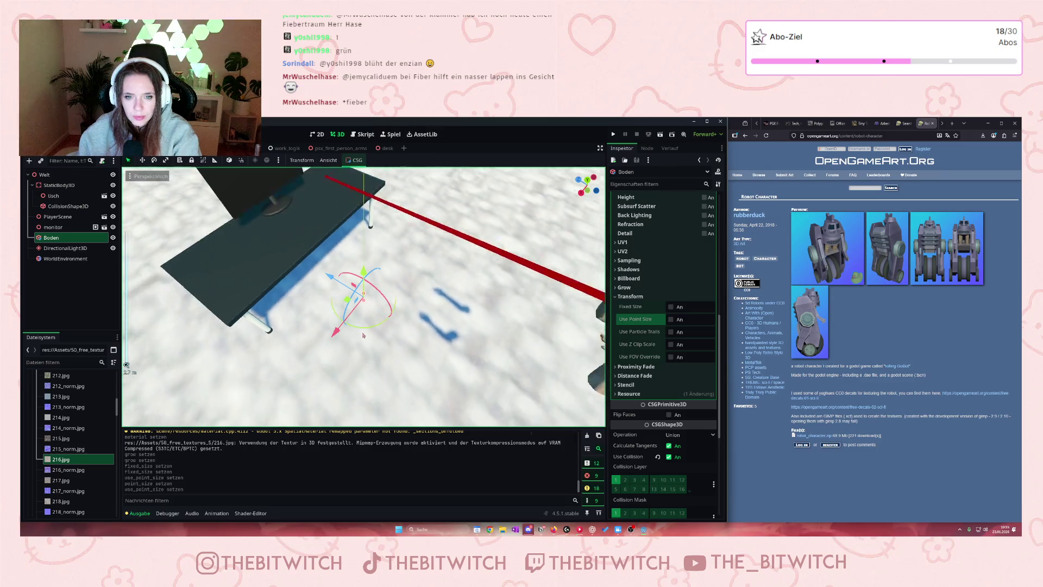
pyautogui.scroll(-10, 363, 335)
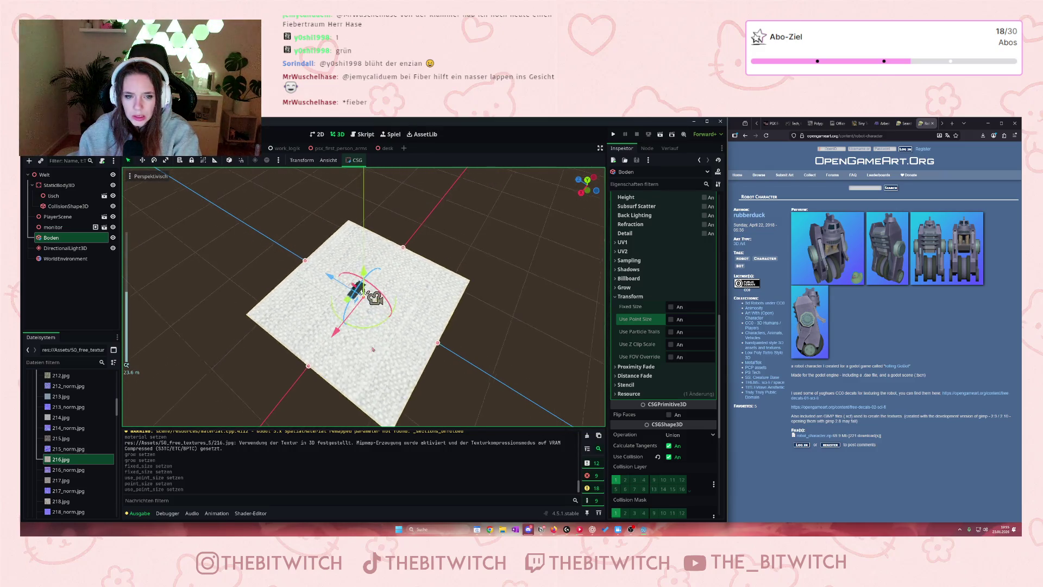
pyautogui.scroll(4, 661, 289)
pyautogui.scroll(10, 660, 288)
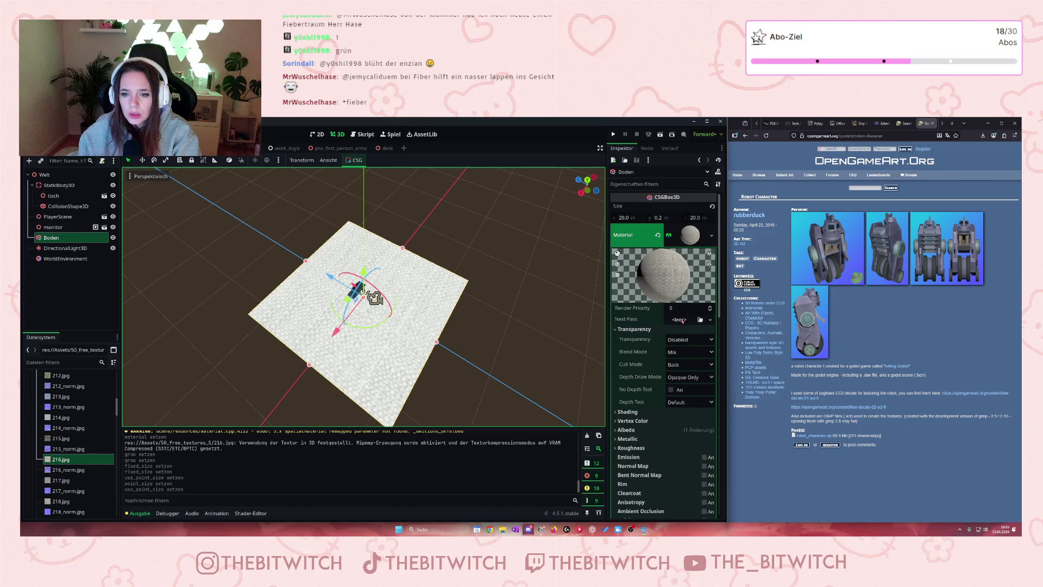
pyautogui.scroll(-4, 674, 318)
pyautogui.scroll(2, 665, 315)
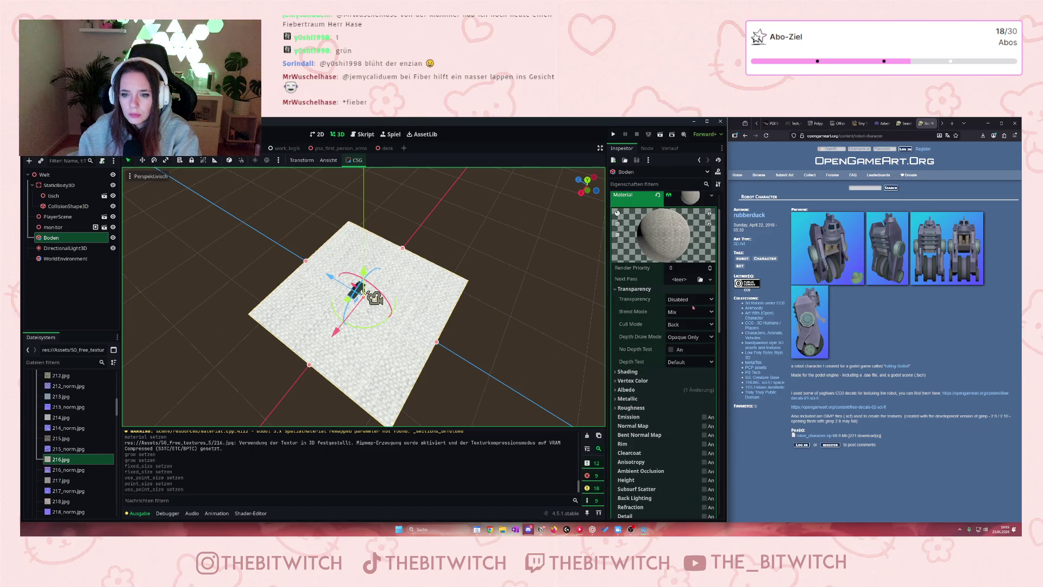
pyautogui.click(685, 312)
pyautogui.click(682, 323)
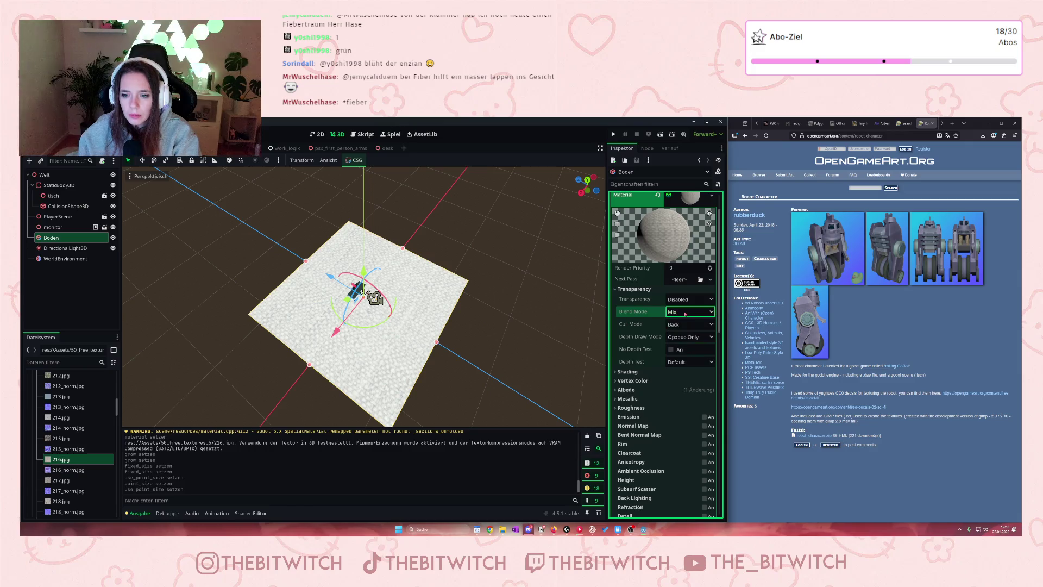
pyautogui.click(685, 324)
pyautogui.click(686, 336)
pyautogui.click(685, 338)
pyautogui.click(680, 349)
pyautogui.click(684, 363)
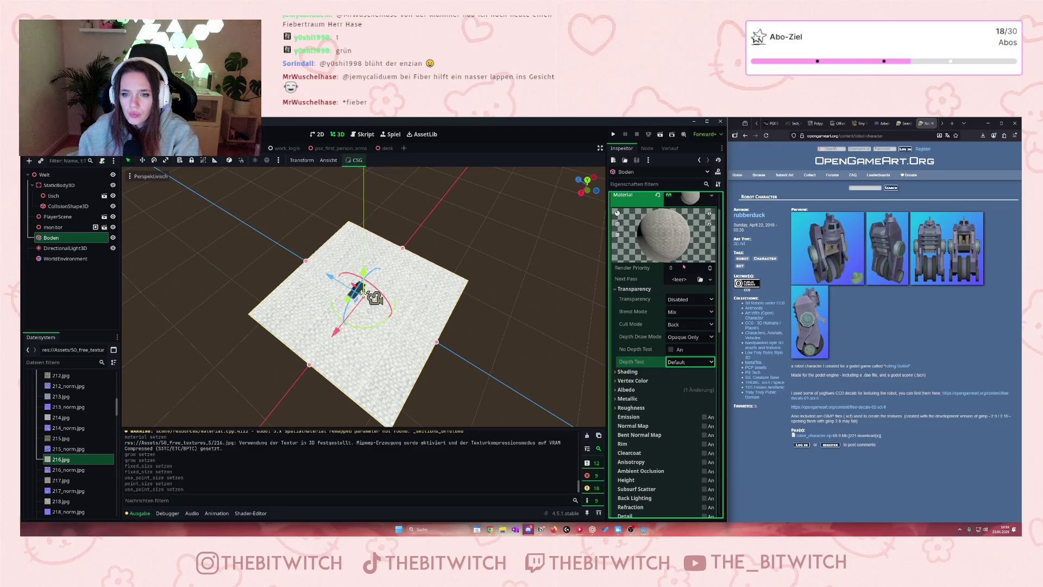
pyautogui.scroll(2, 655, 316)
pyautogui.click(359, 264)
pyautogui.scroll(5, 409, 294)
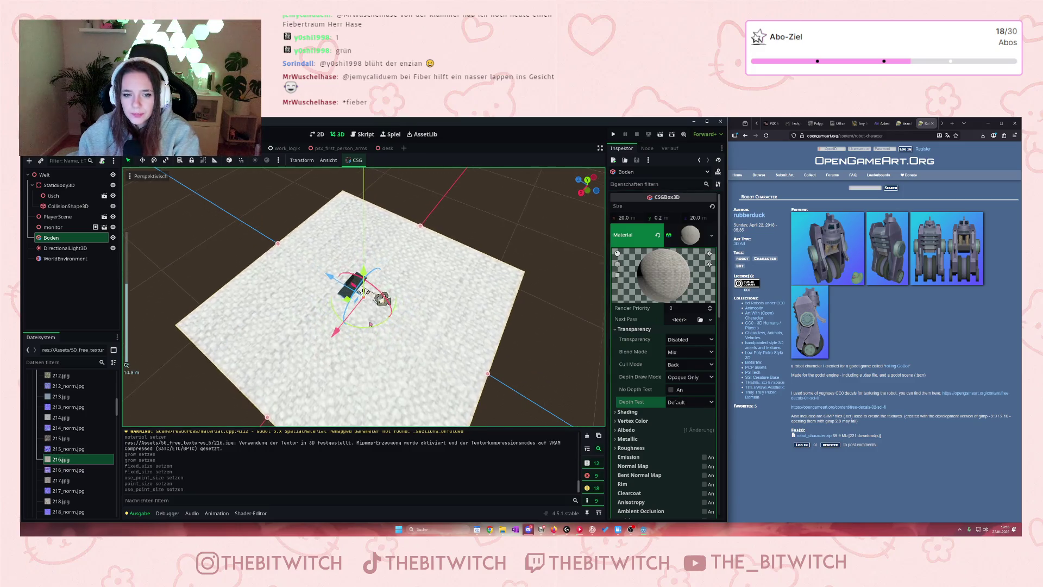
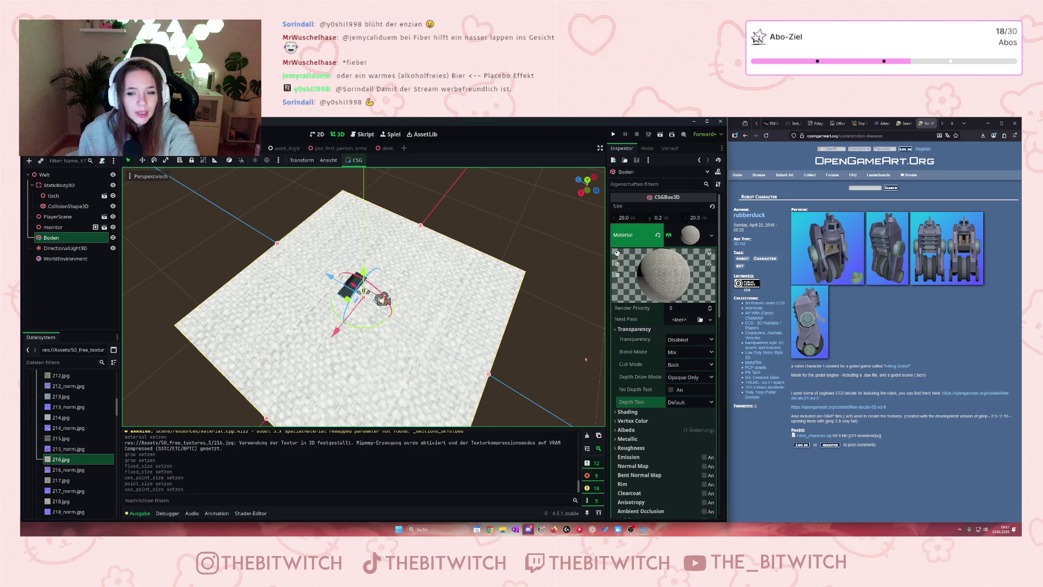
# Expand the floor material's Albedo section to inspect its texture, then collapse it
pyautogui.scroll(-5, 637, 373)
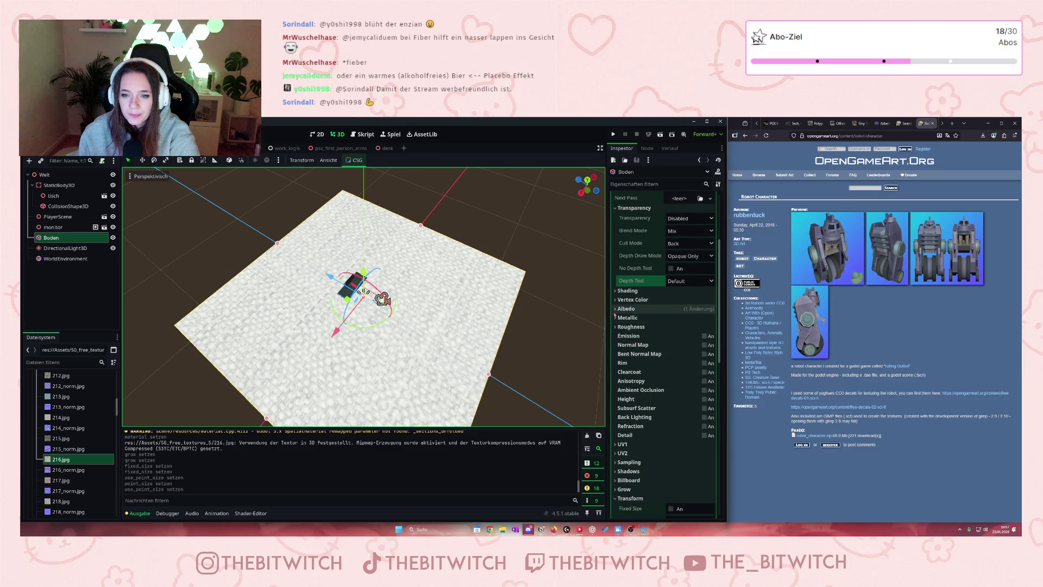
pyautogui.click(616, 309)
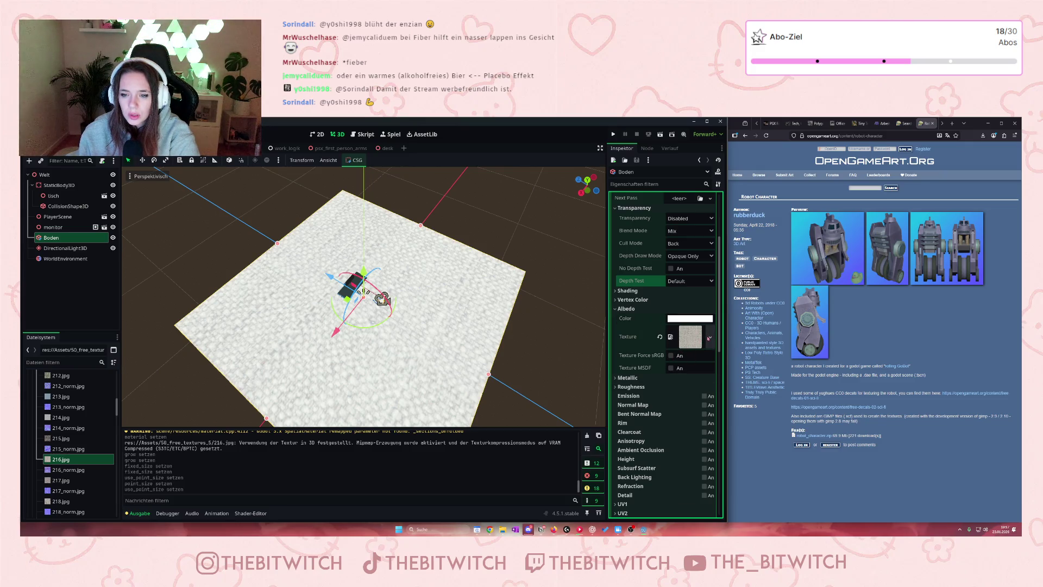
pyautogui.click(681, 341)
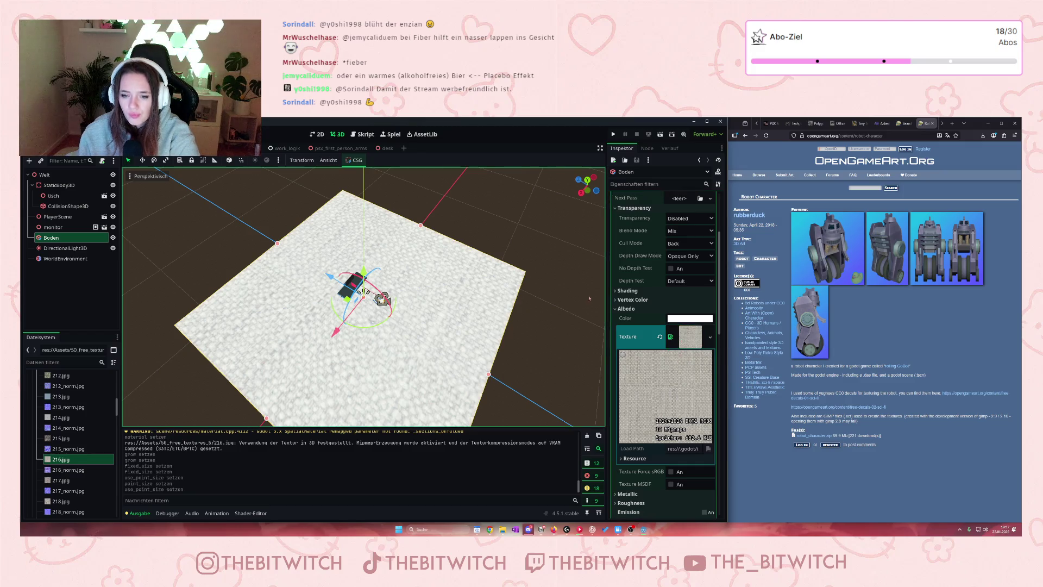
pyautogui.click(619, 308)
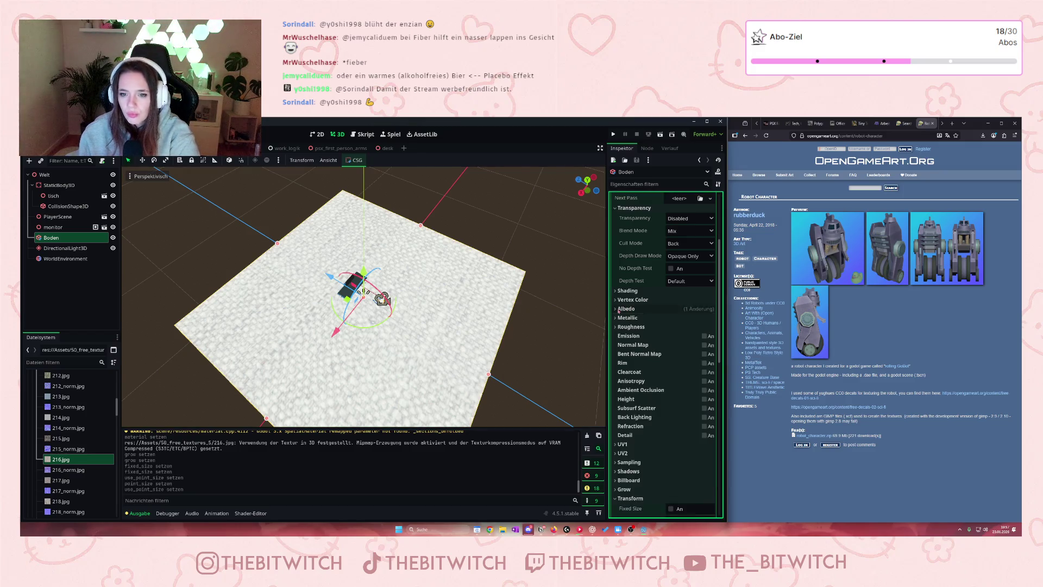
# Toggle Vertex Color open and closed, then expand UV1 to show its scale and offset
pyautogui.click(618, 303)
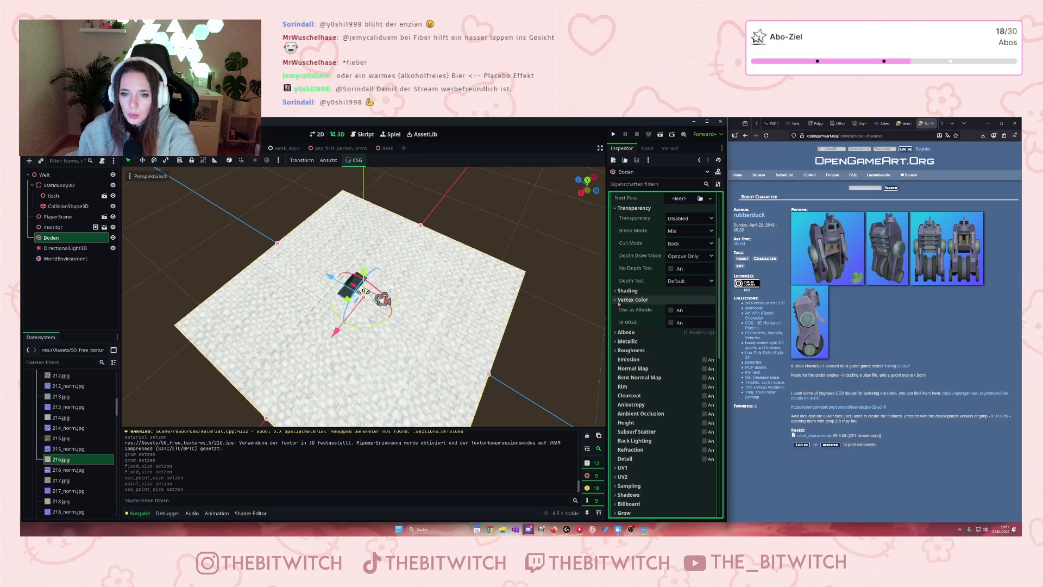
pyautogui.click(618, 302)
pyautogui.scroll(-2, 631, 383)
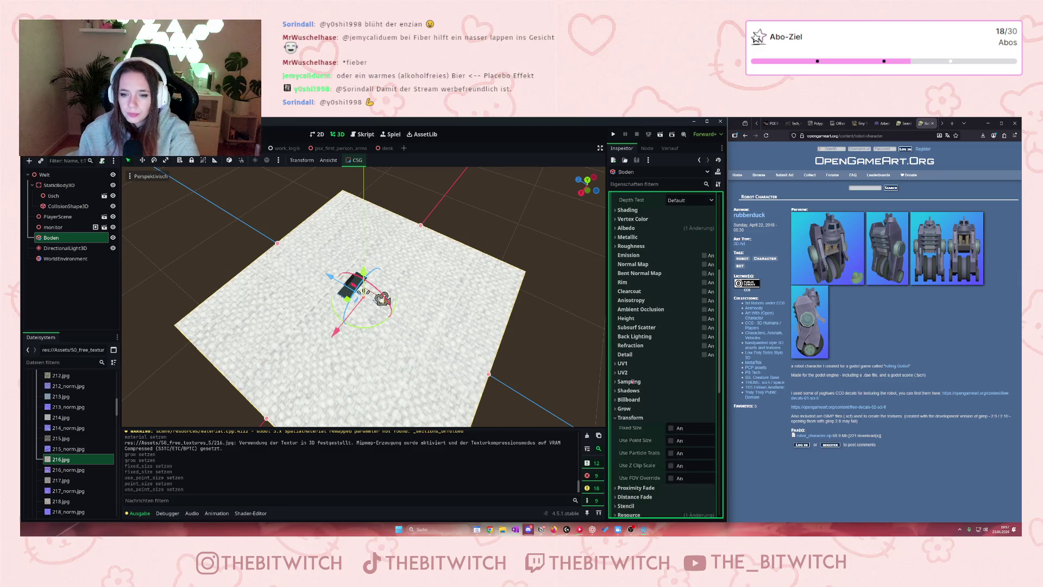
pyautogui.click(615, 364)
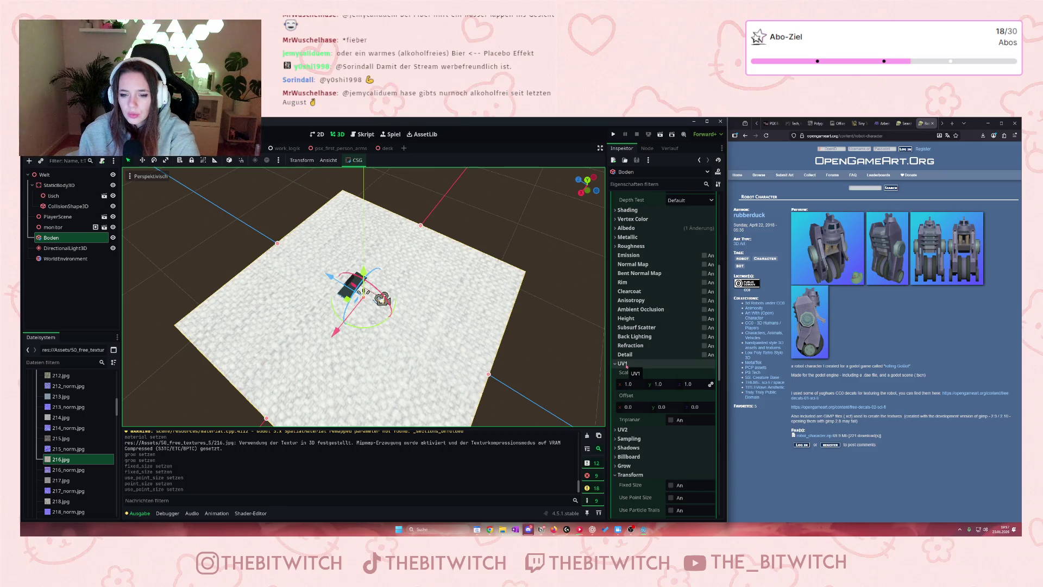
# Search Google for 'godot uv1' in a new Firefox tab and scan the results
pyautogui.click(951, 123)
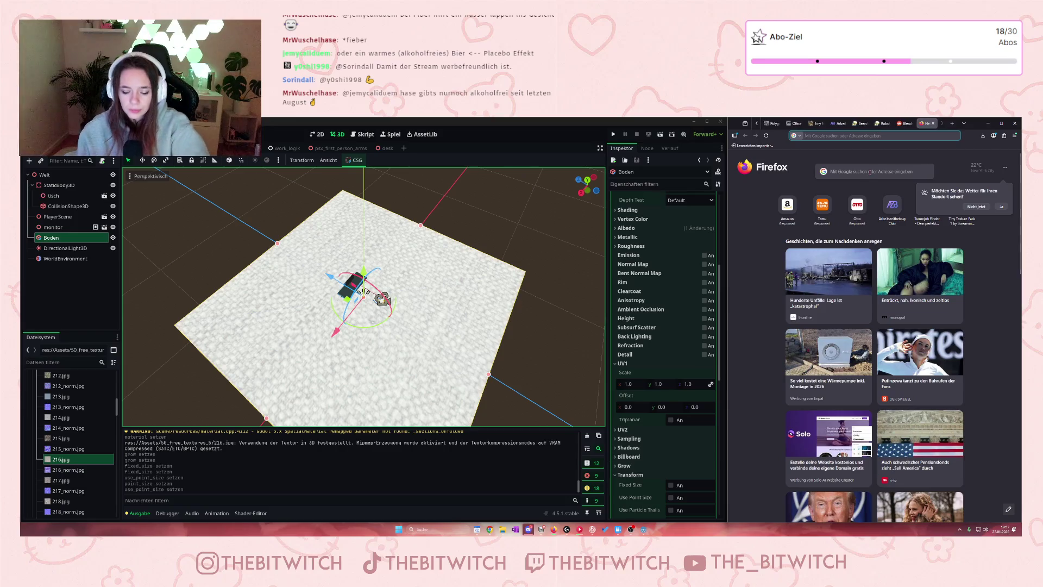
pyautogui.write('godot uv1')
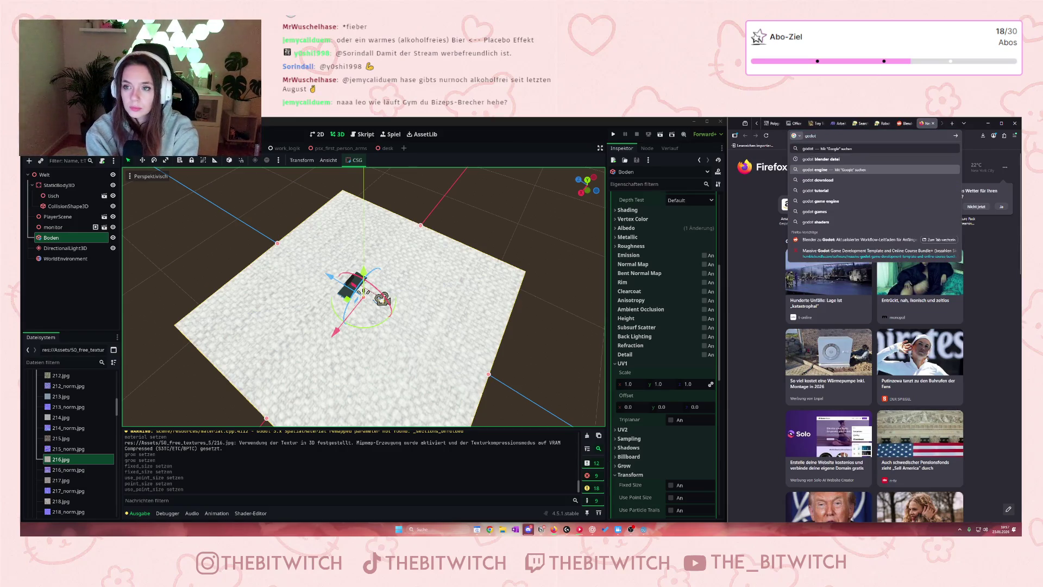
pyautogui.press('Return')
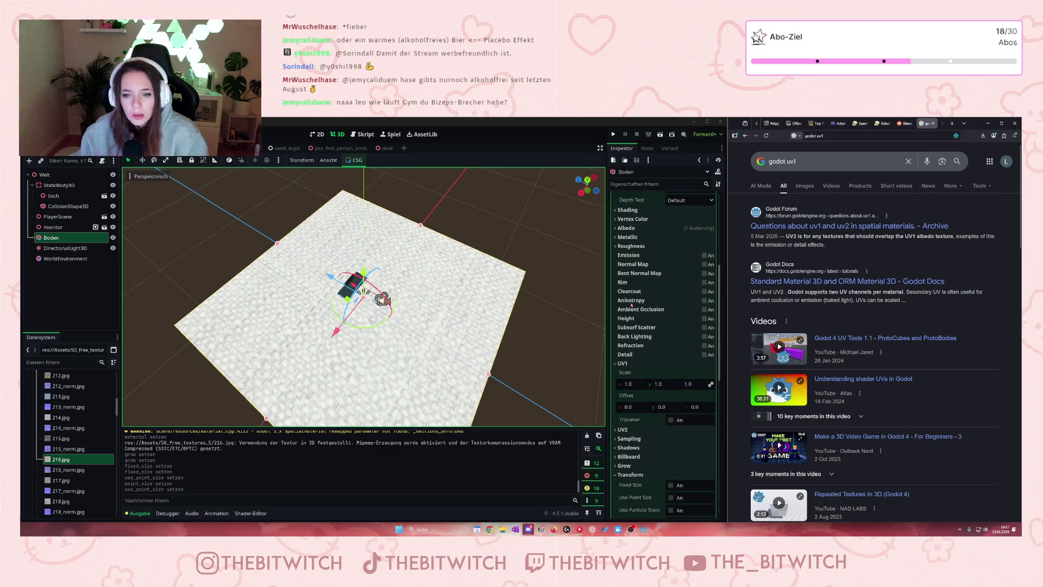
pyautogui.scroll(-3, 631, 305)
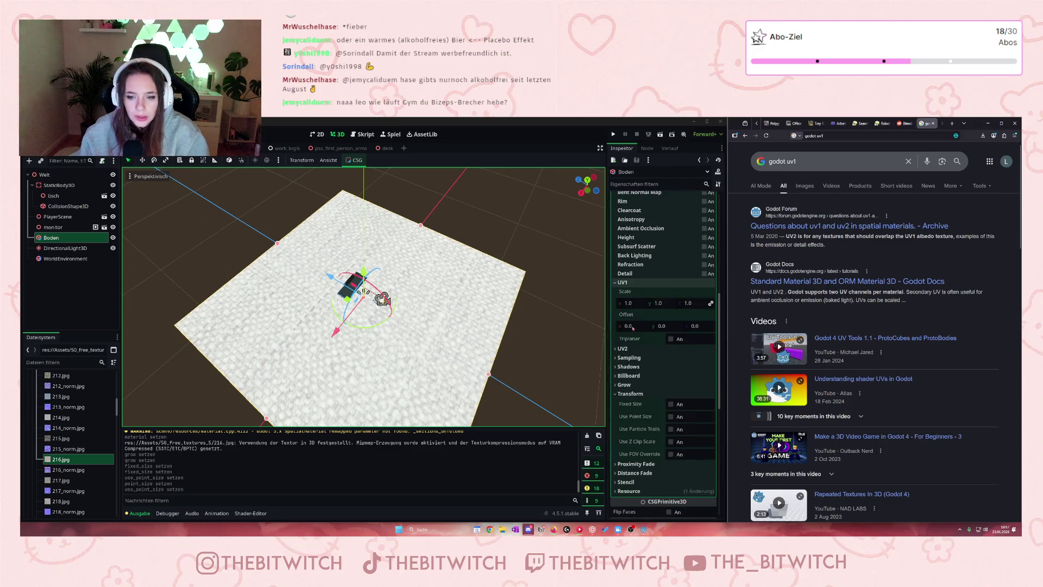
# Expand the material's Billboard, Grow, Proximity Fade, Distance Fade and Stencil sections
pyautogui.click(627, 375)
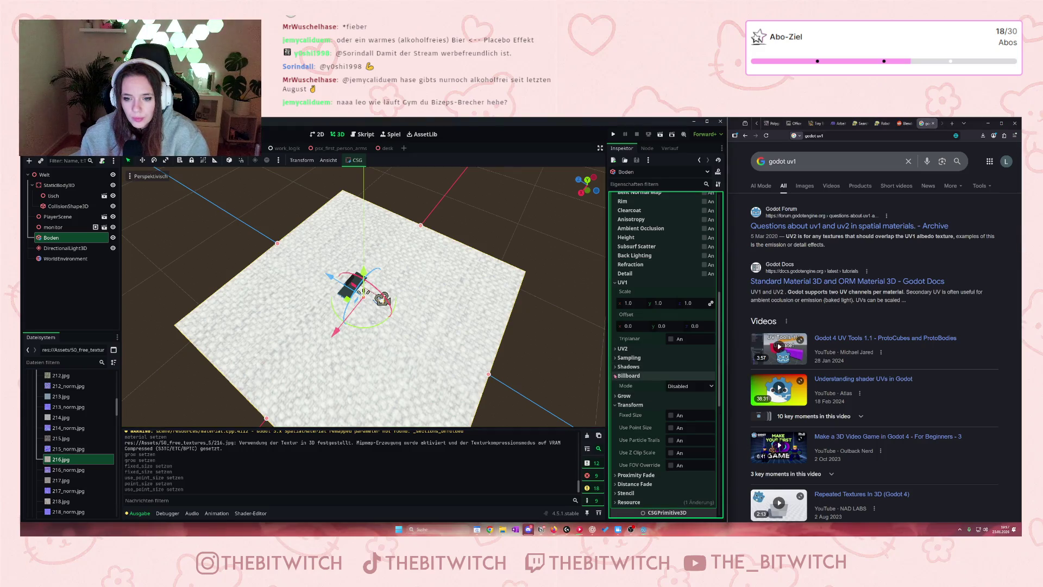
pyautogui.click(687, 396)
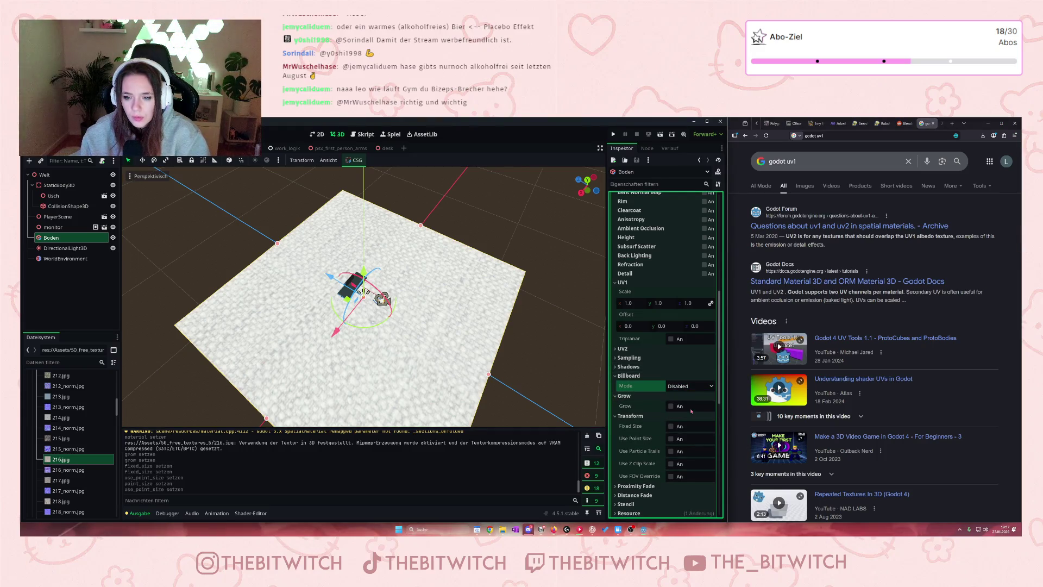
pyautogui.scroll(-5, 658, 410)
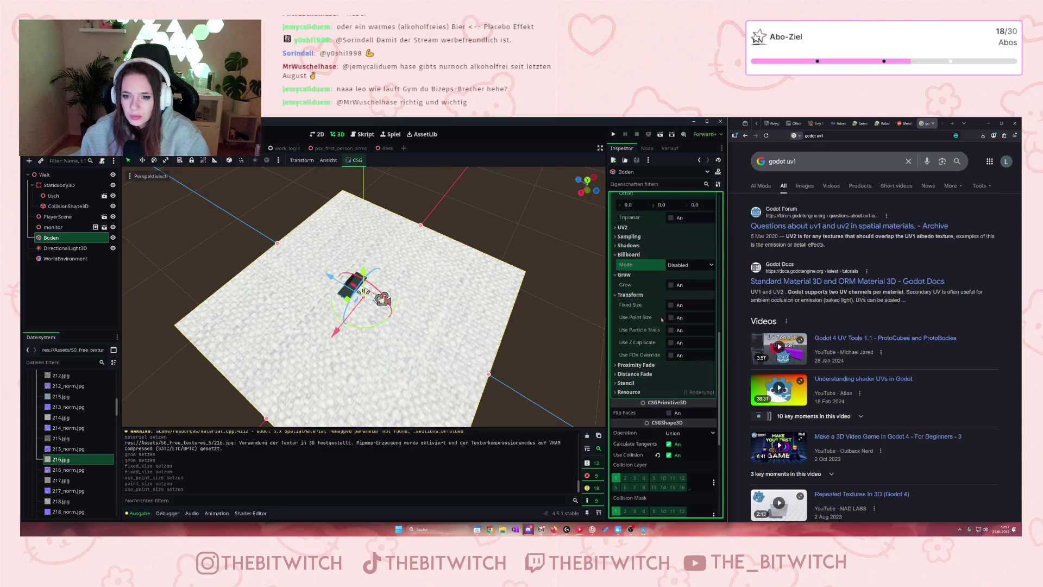
pyautogui.click(635, 365)
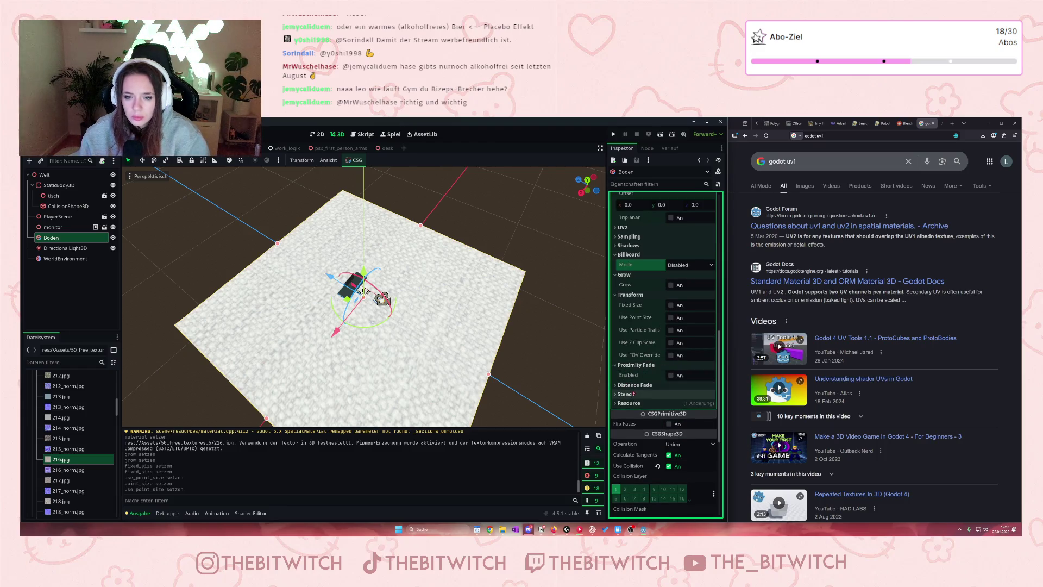
pyautogui.click(634, 385)
pyautogui.click(627, 405)
pyautogui.scroll(-3, 632, 380)
# Expand the Resource section and check the CSG Operation choices, keeping Union
pyautogui.click(629, 344)
pyautogui.scroll(-3, 631, 351)
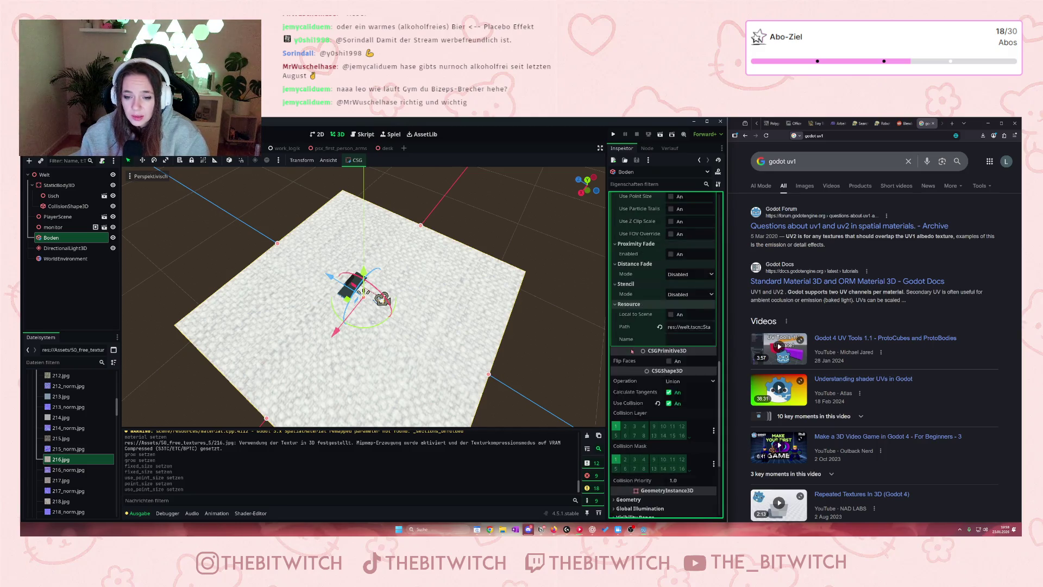
pyautogui.scroll(-2, 632, 354)
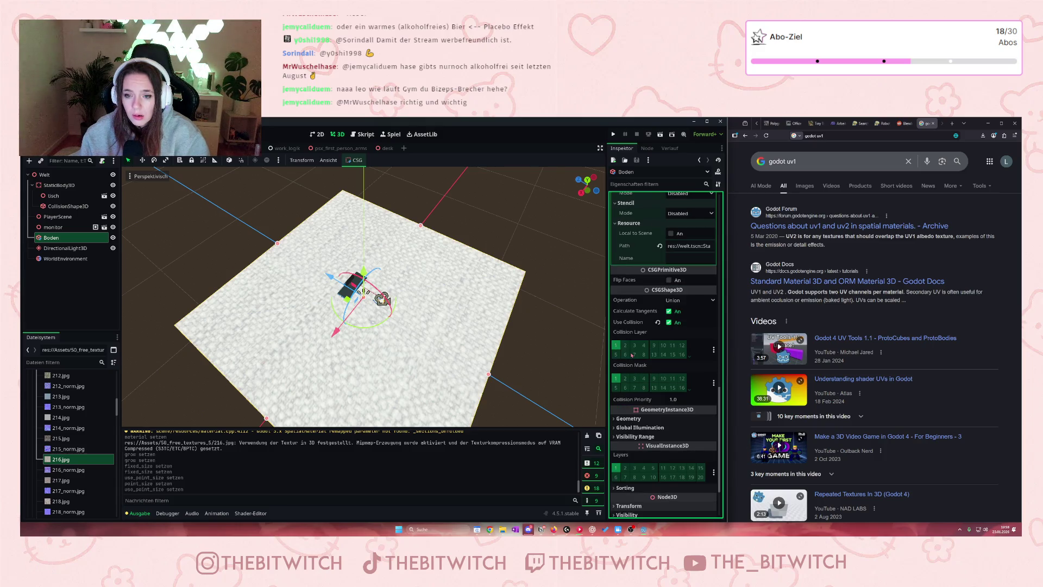
pyautogui.click(669, 302)
pyautogui.click(673, 311)
pyautogui.scroll(-3, 640, 319)
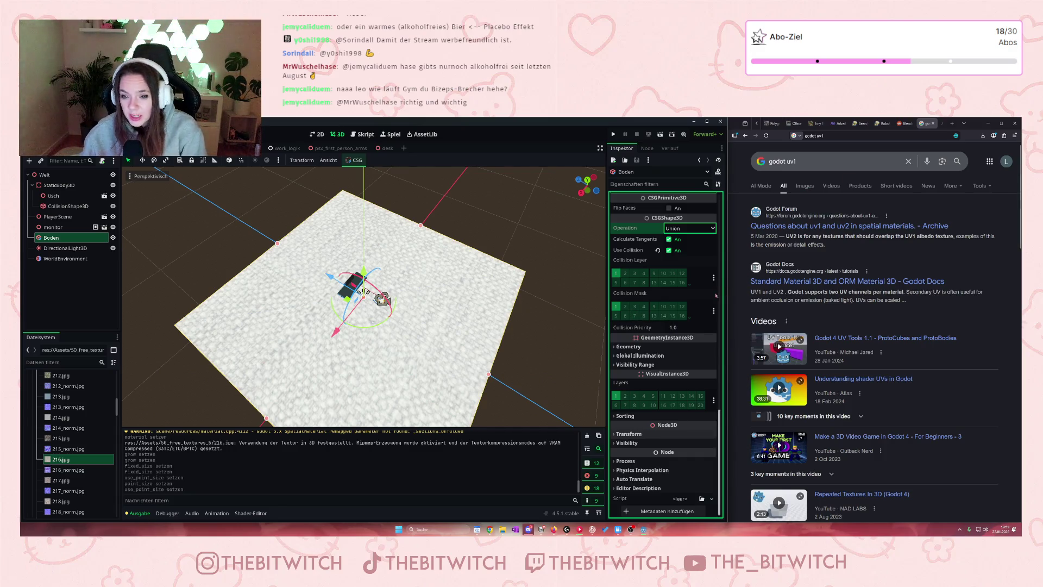
# Expand the Boden node's GeometryInstance3D Geometry settings
pyautogui.click(614, 346)
pyautogui.scroll(-1, 647, 350)
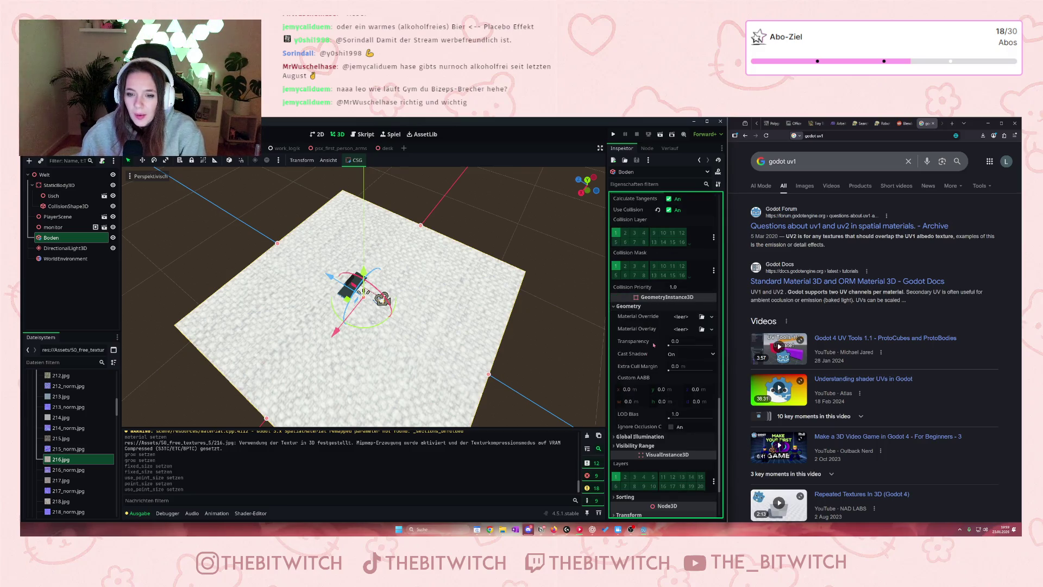
pyautogui.scroll(-2, 654, 347)
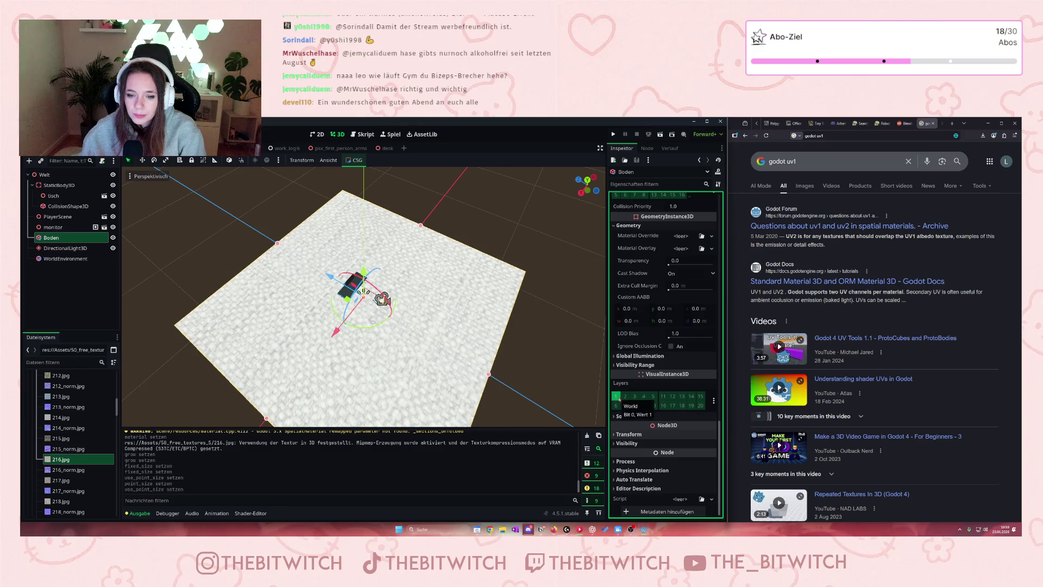
# Expand Transform to check position, rotation and scale, keeping Euler rotation edit mode
pyautogui.click(630, 433)
pyautogui.scroll(-3, 634, 435)
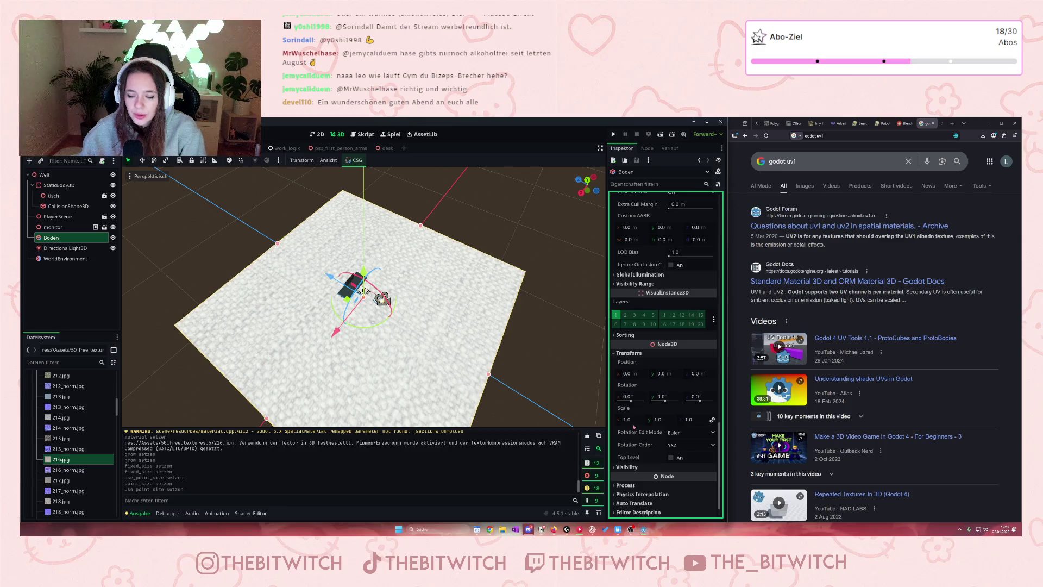
pyautogui.click(683, 433)
pyautogui.click(680, 443)
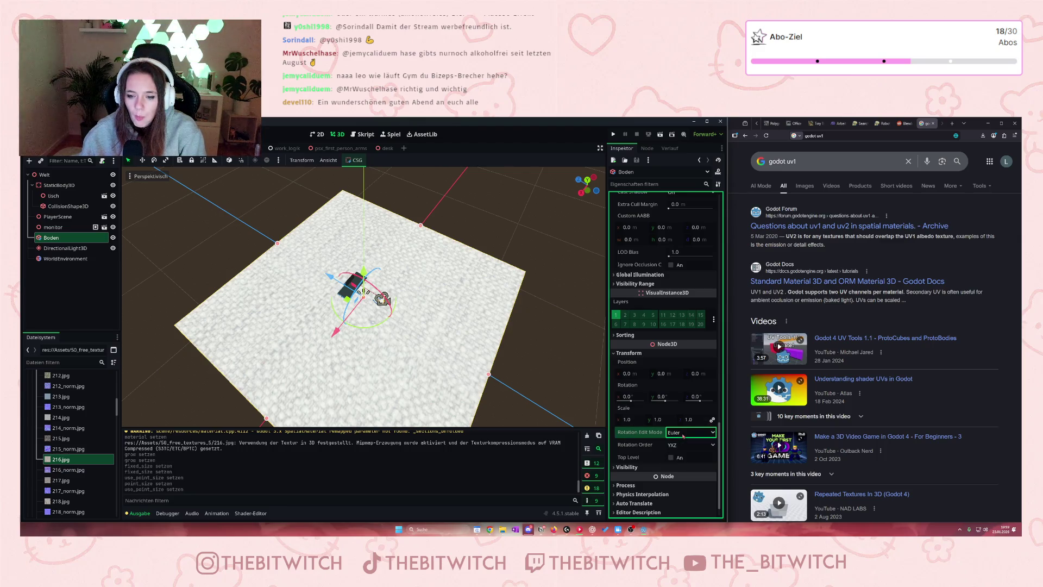
pyautogui.click(680, 445)
pyautogui.click(679, 446)
pyautogui.scroll(-1, 679, 446)
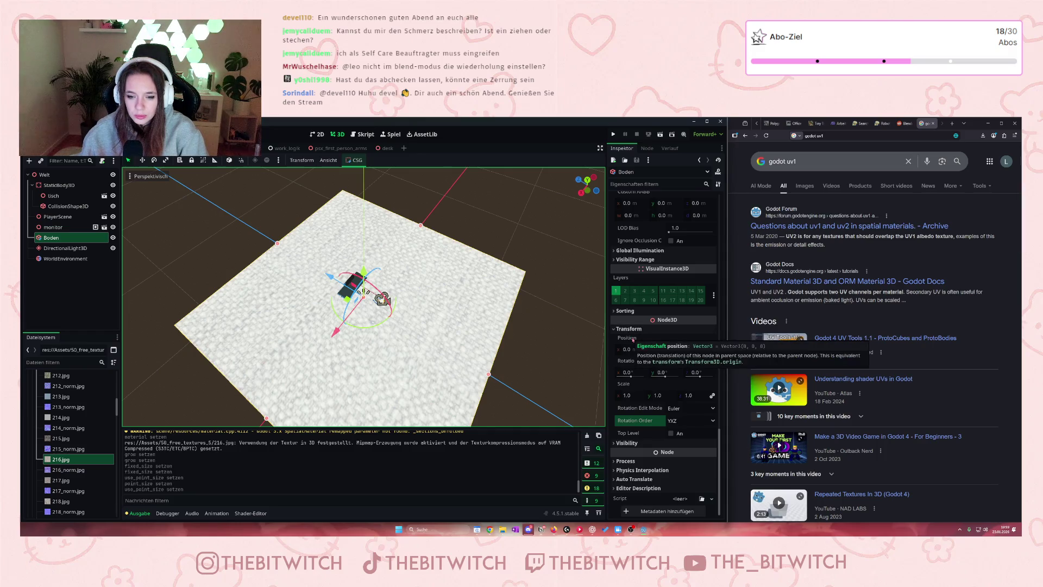
pyautogui.scroll(2, 633, 340)
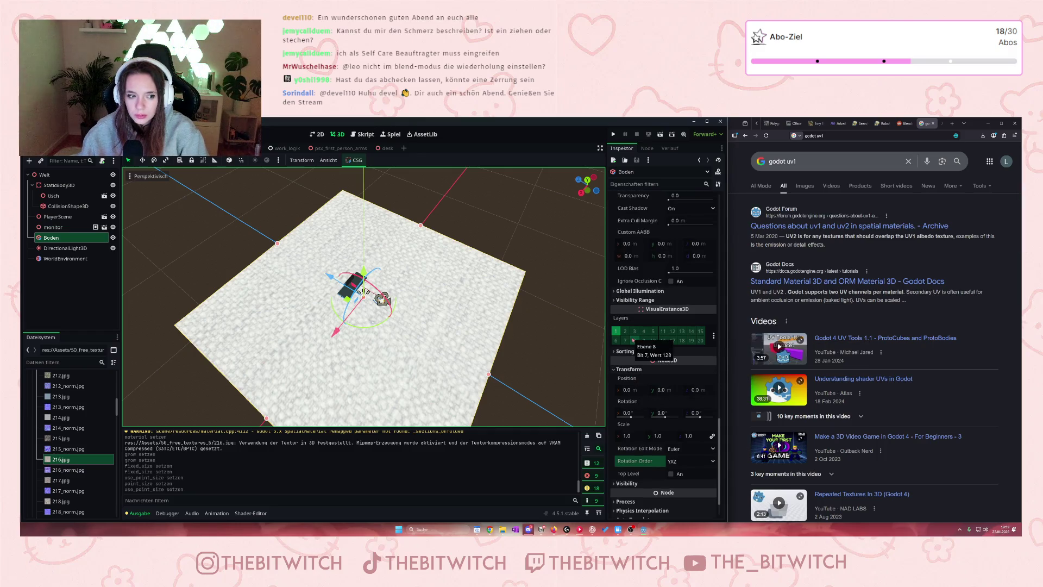
pyautogui.scroll(4, 632, 340)
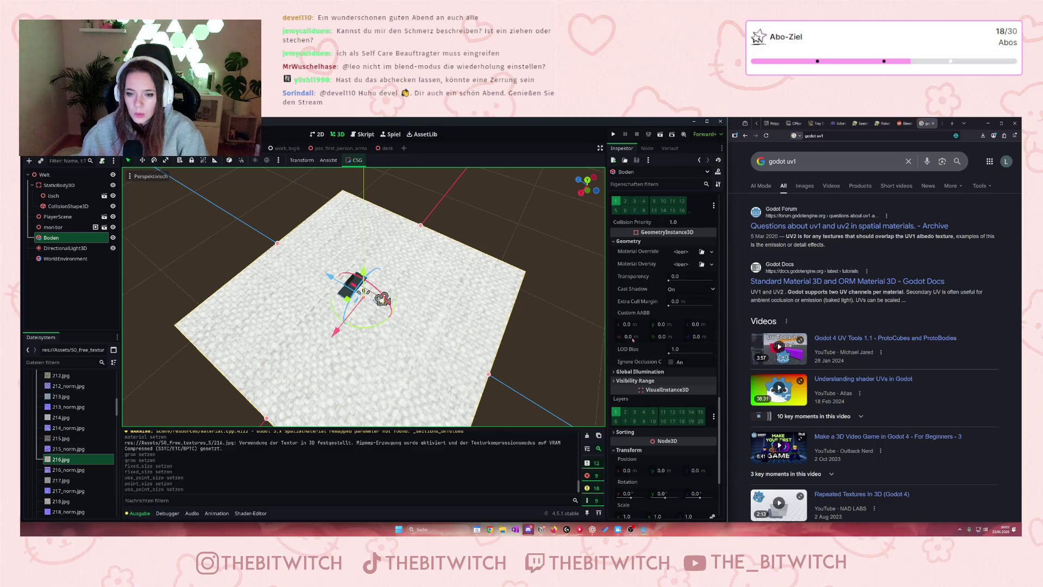
pyautogui.scroll(-15, 633, 340)
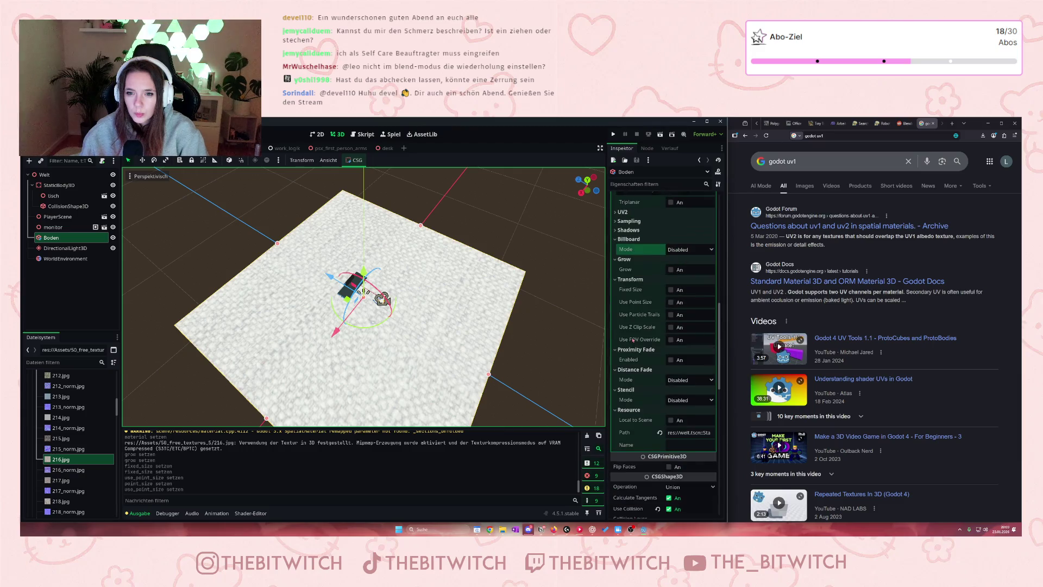
pyautogui.scroll(10, 632, 339)
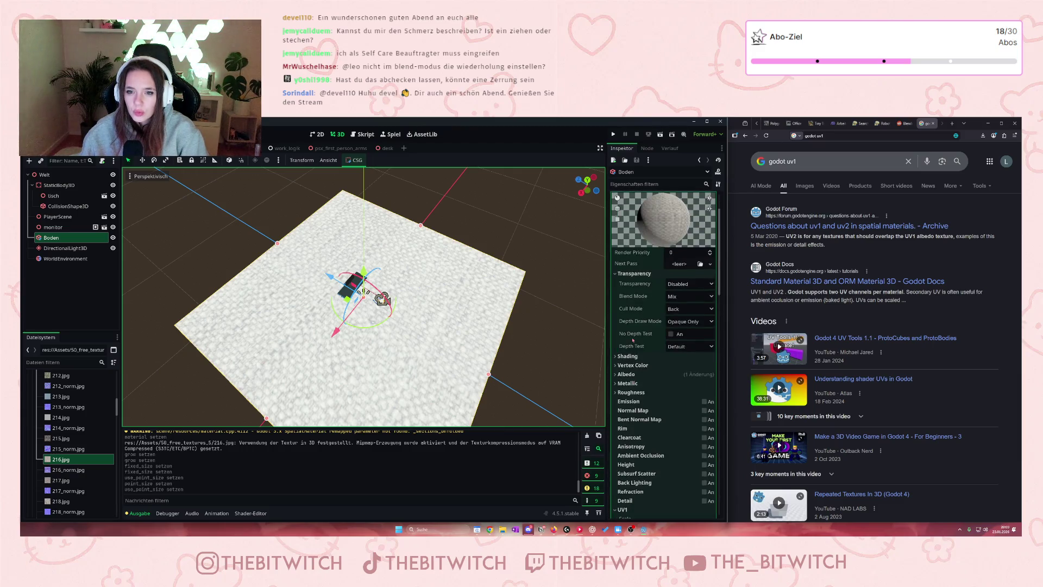
pyautogui.scroll(3, 632, 340)
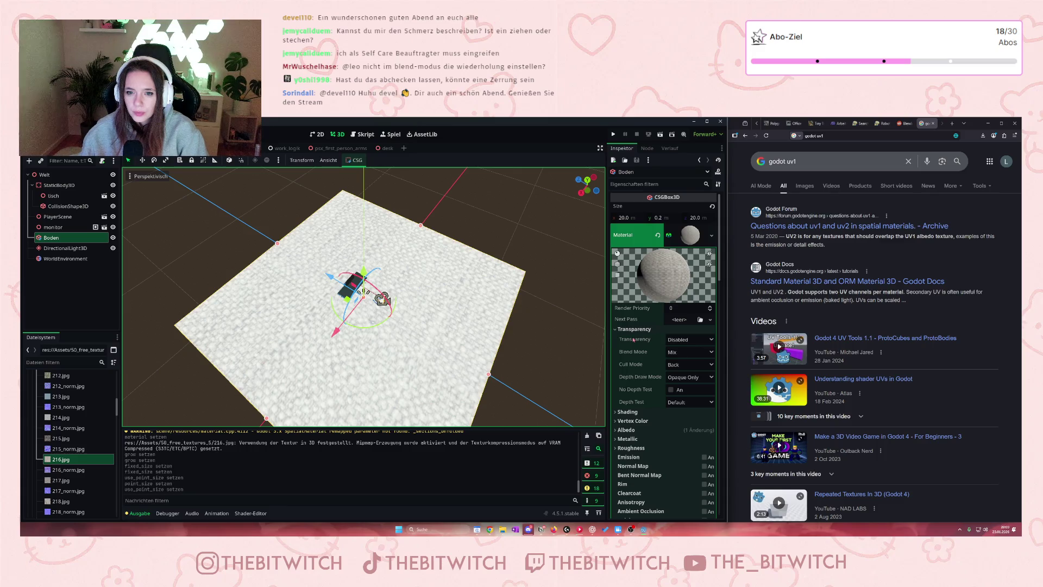
pyautogui.click(629, 217)
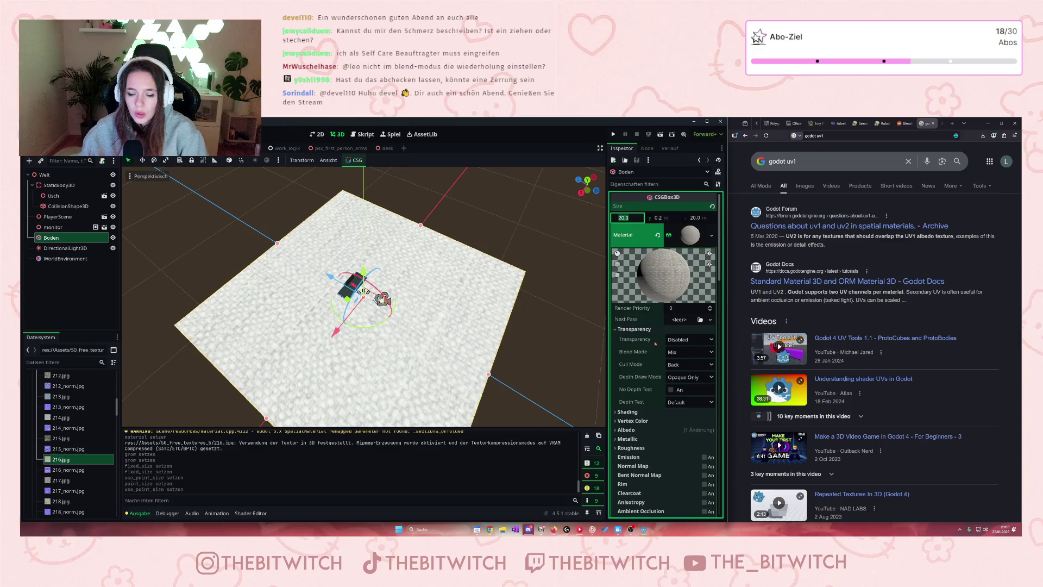
pyautogui.scroll(-2, 643, 335)
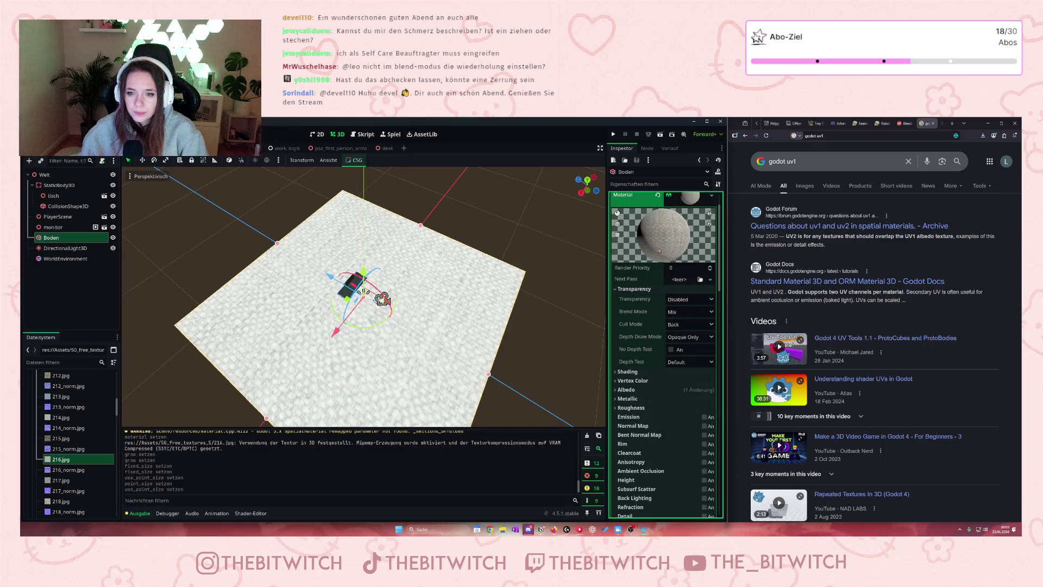
pyautogui.scroll(-2, 657, 260)
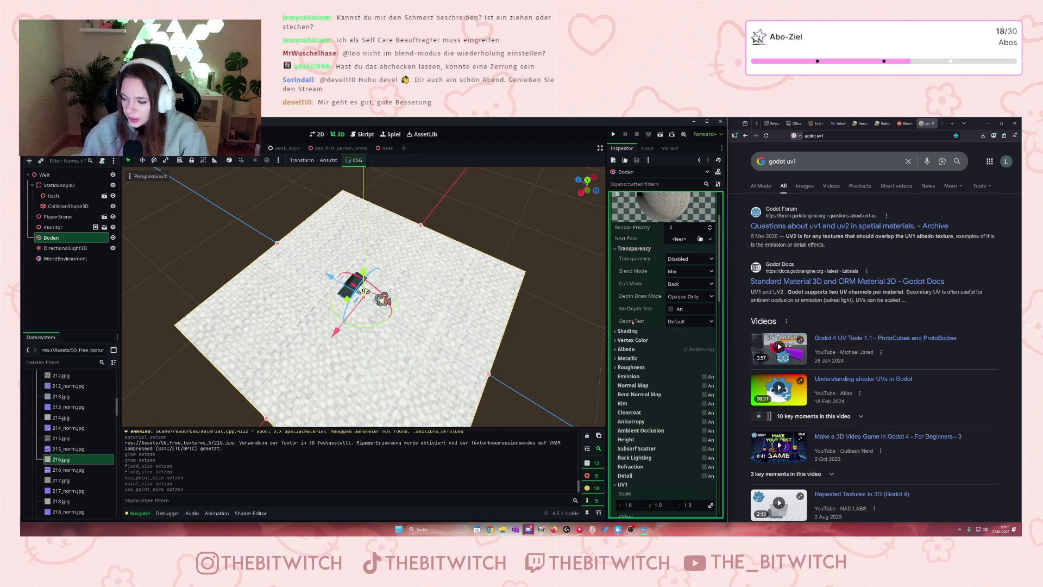
pyautogui.moveTo(637, 322)
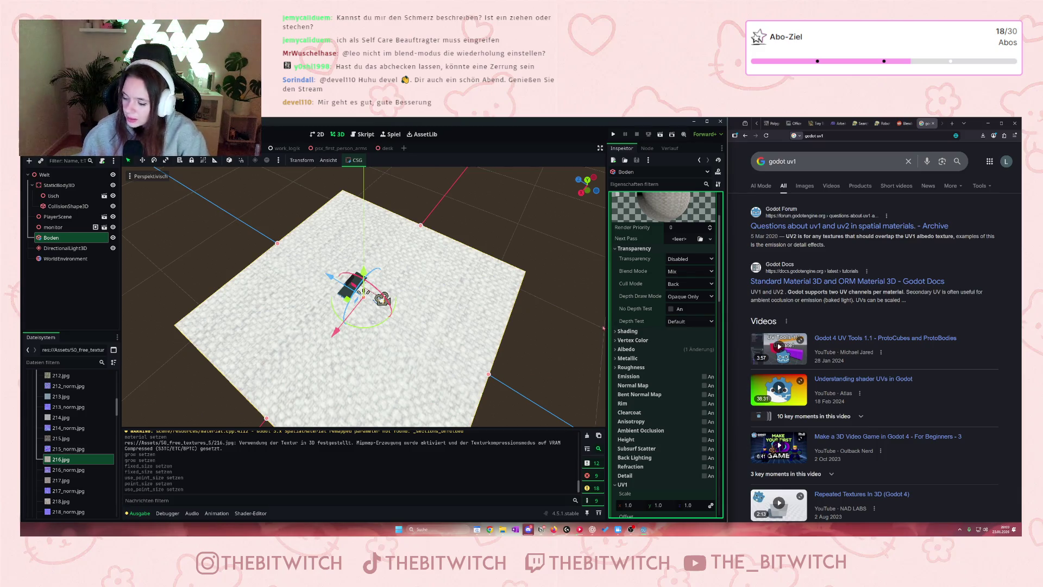
pyautogui.scroll(-3, 638, 375)
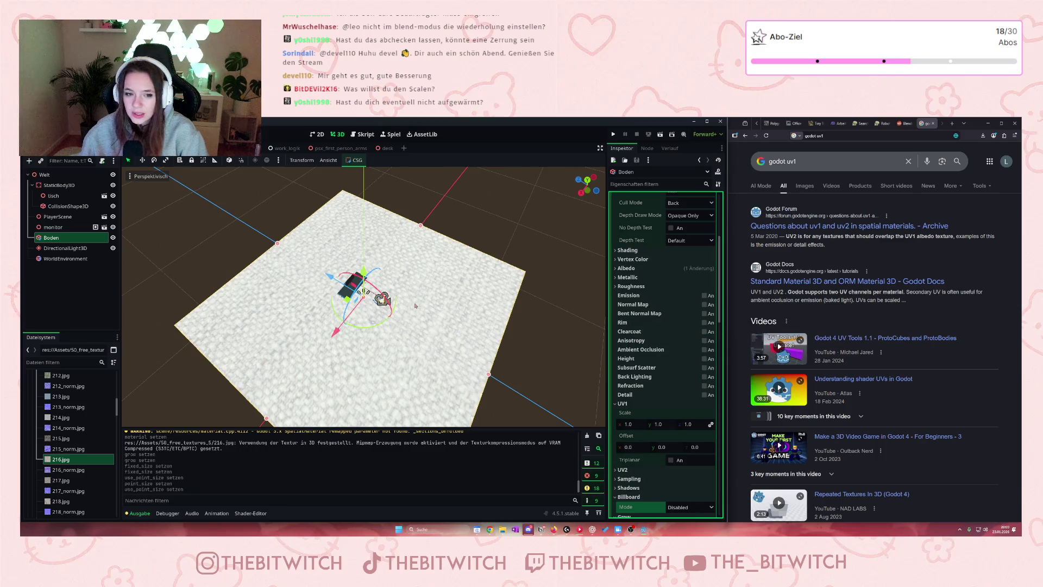
# Try UV1 scale values of 0, 0.5 and 0.2 on the floor material
pyautogui.scroll(-5, 391, 302)
pyautogui.scroll(4, 393, 303)
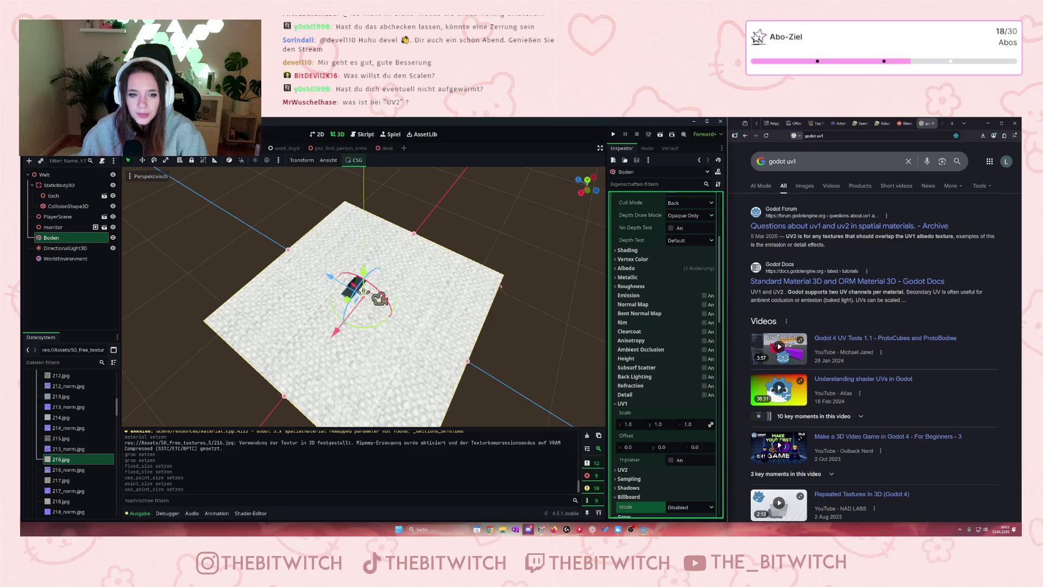
pyautogui.scroll(-2, 430, 418)
pyautogui.scroll(4, 380, 375)
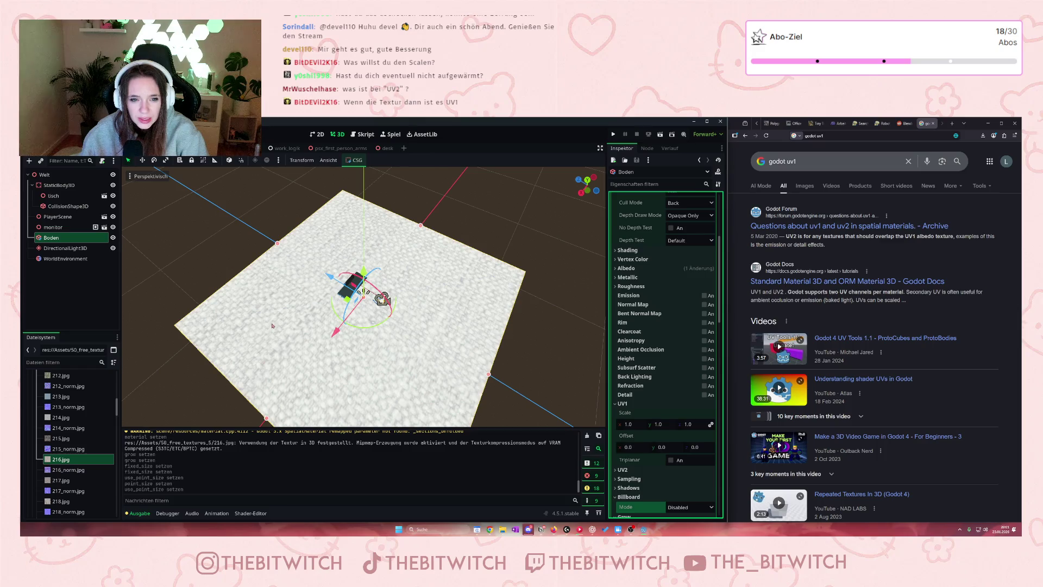
pyautogui.scroll(18, 278, 299)
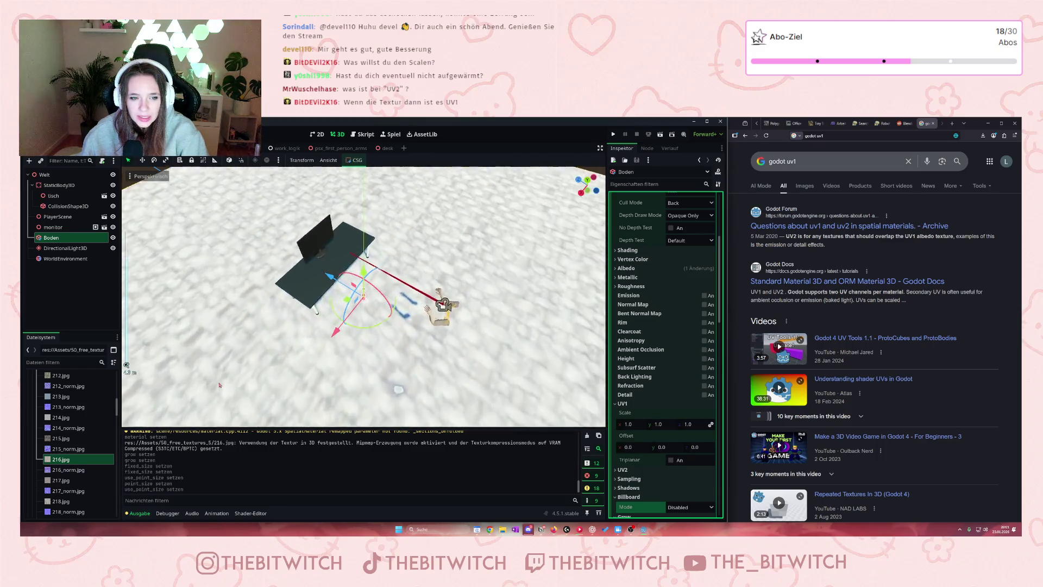
pyautogui.scroll(-15, 206, 314)
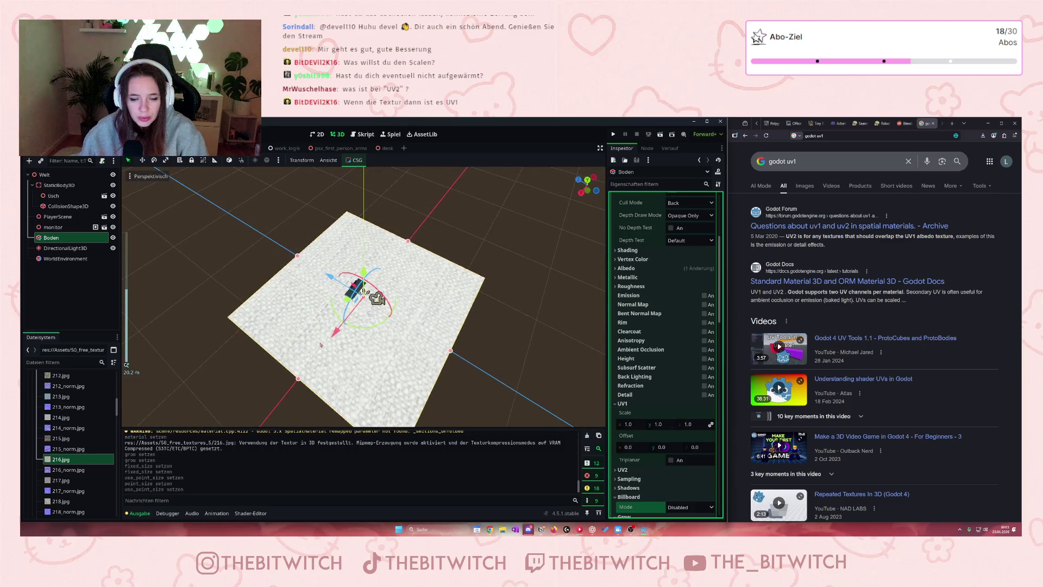
pyautogui.scroll(15, 320, 347)
pyautogui.scroll(-14, 356, 347)
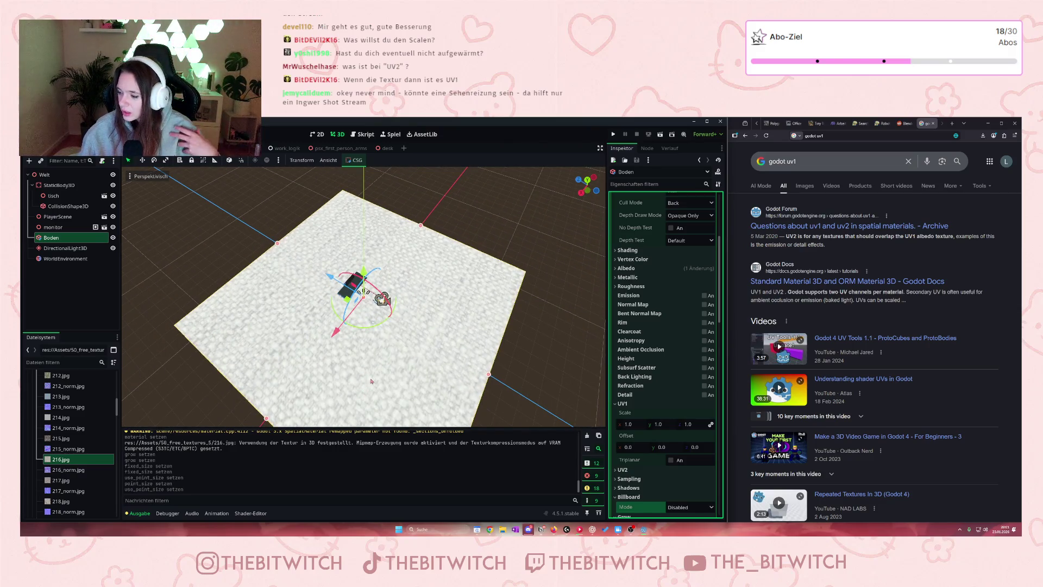
pyautogui.scroll(3, 619, 320)
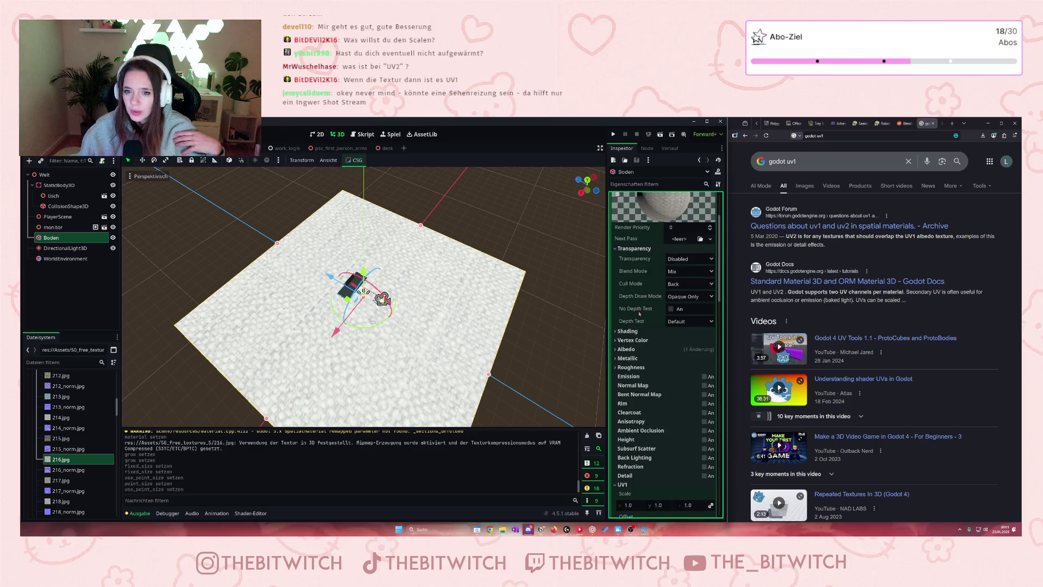
pyautogui.scroll(-6, 633, 317)
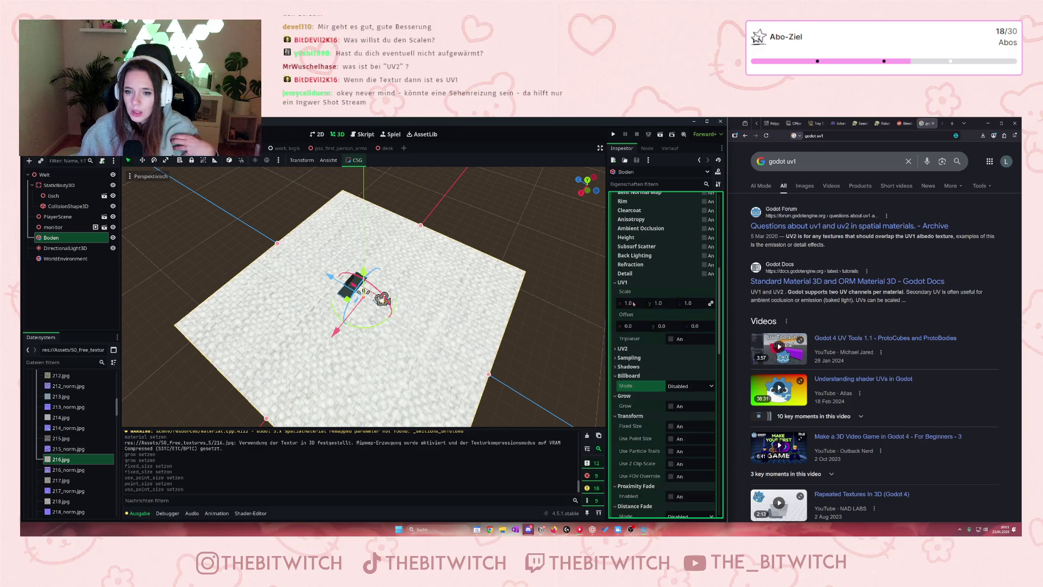
pyautogui.click(634, 304)
pyautogui.write('0')
pyautogui.press('Return')
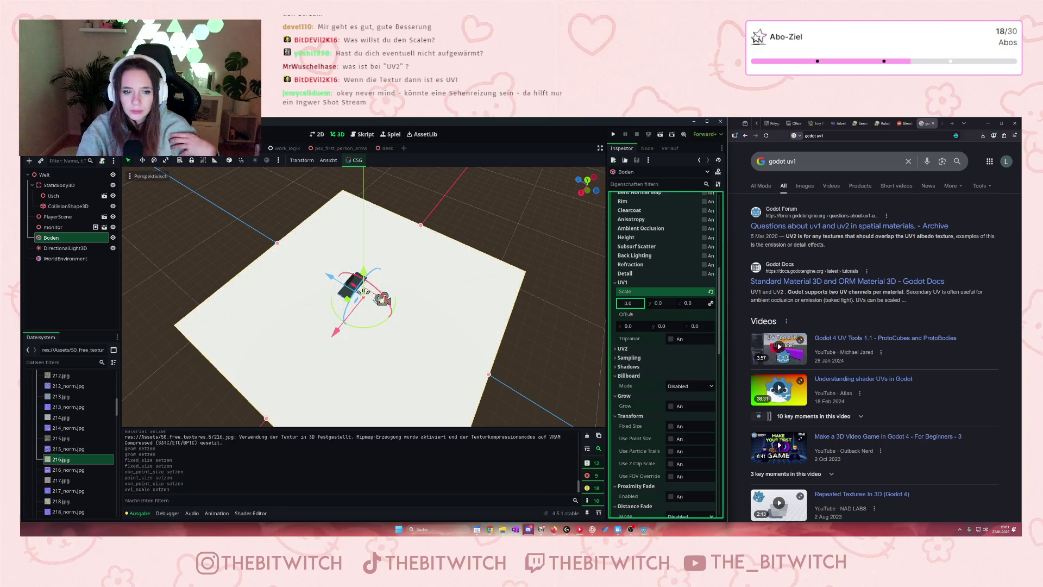
pyautogui.write('05')
pyautogui.press('BackSpace')
pyautogui.press('BackSpace')
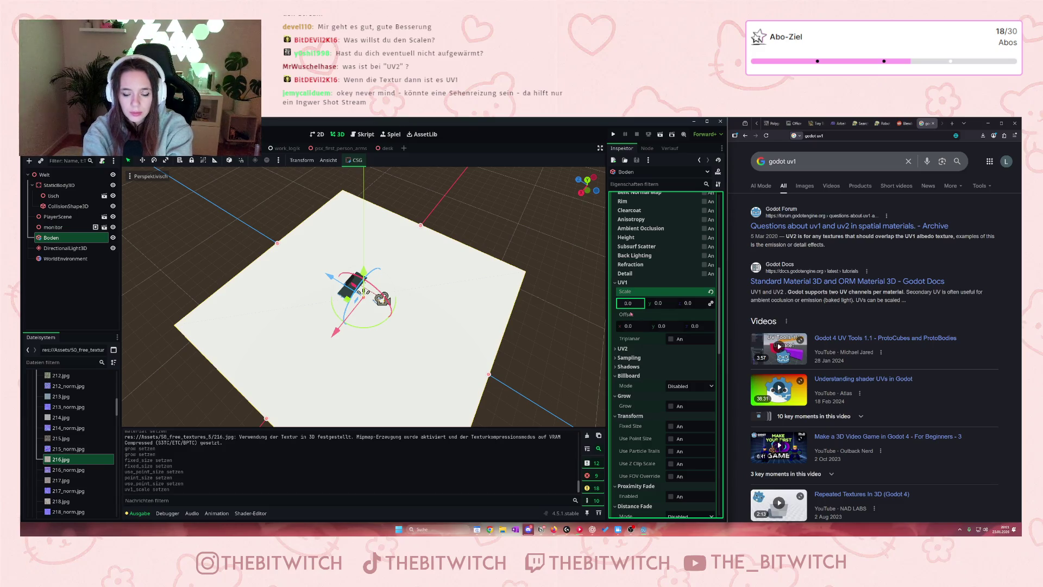
pyautogui.write('5')
pyautogui.press('Return')
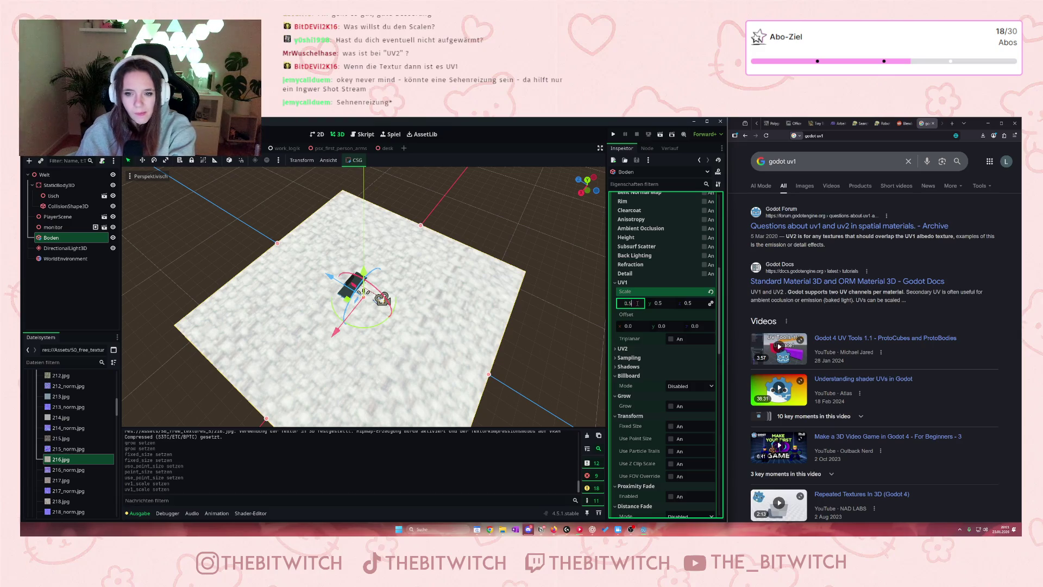
pyautogui.write('0.2')
pyautogui.press('Return')
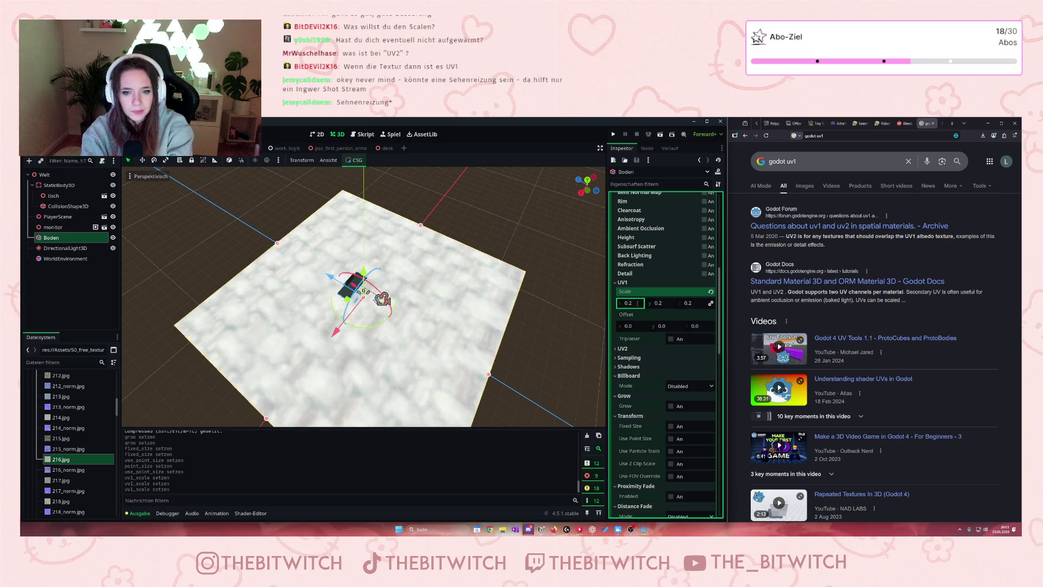
# Set the floor material's UV1 scale to 5 on all axes
pyautogui.click(634, 305)
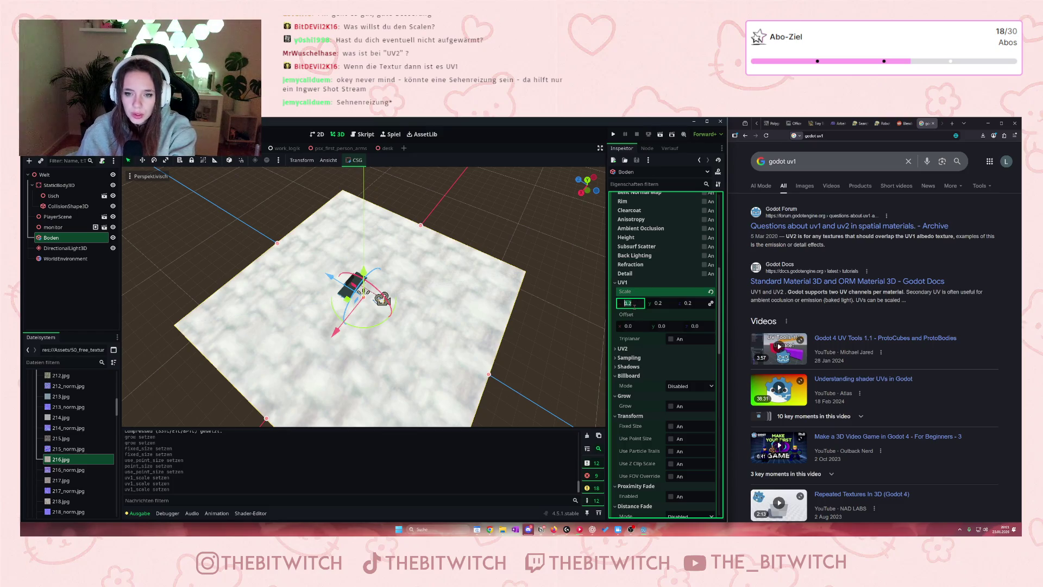
pyautogui.write('5')
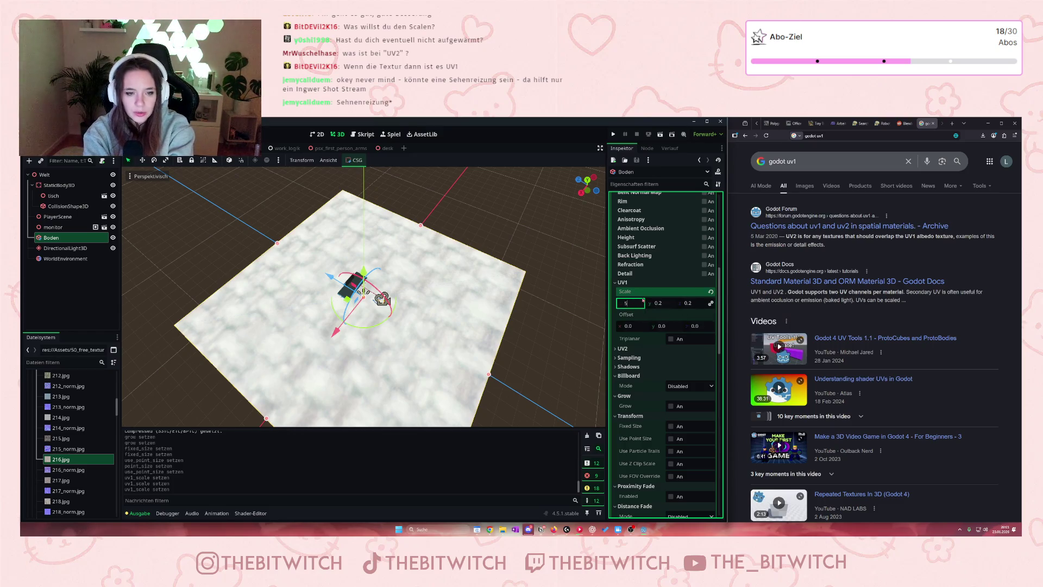
pyautogui.press('Return')
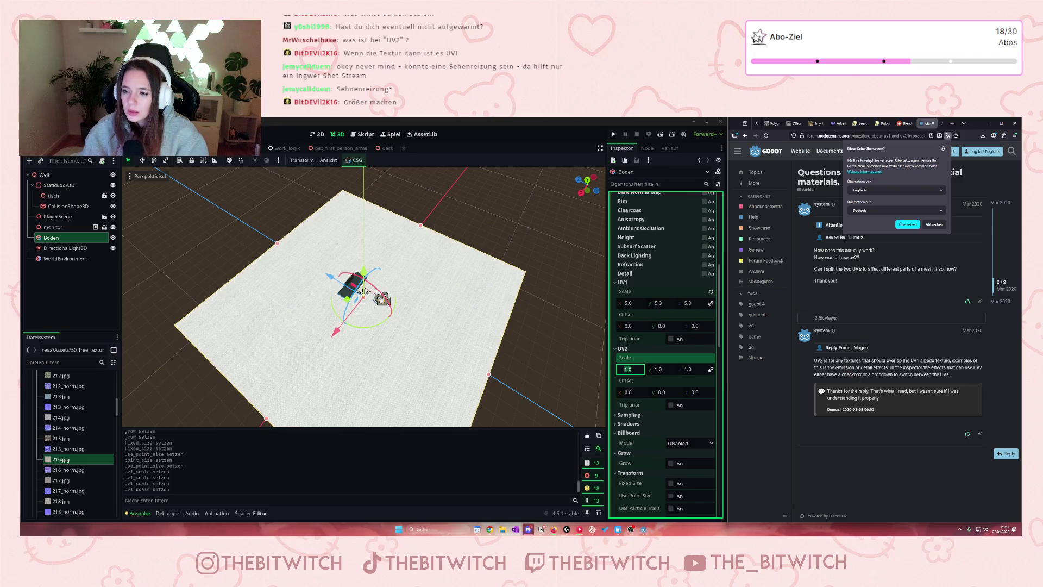
# Dismiss the forum page's translation offer and go back to the 'godot uv1' results
pyautogui.click(870, 361)
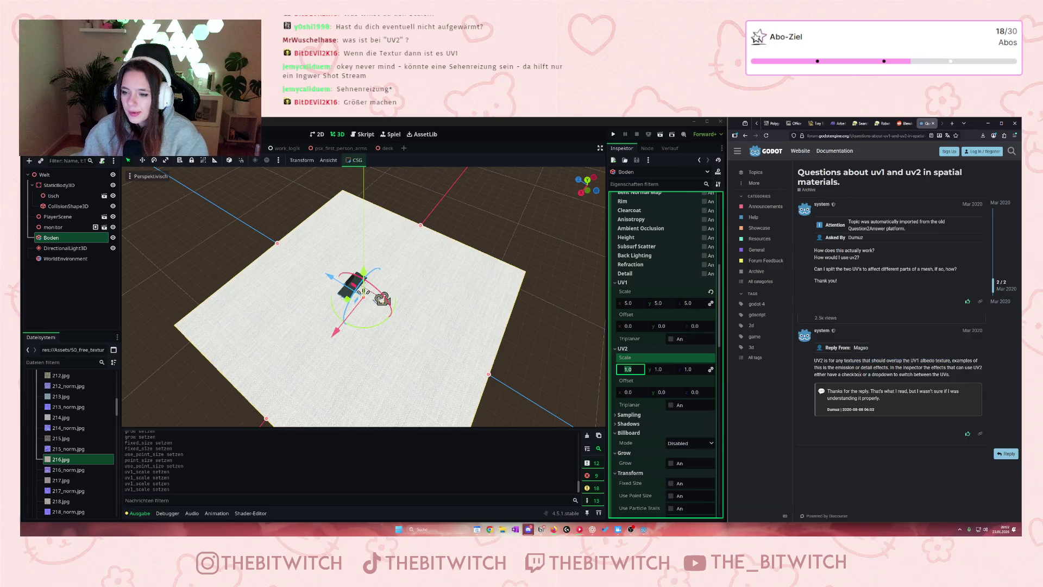
pyautogui.hotkey('alt', 'Left')
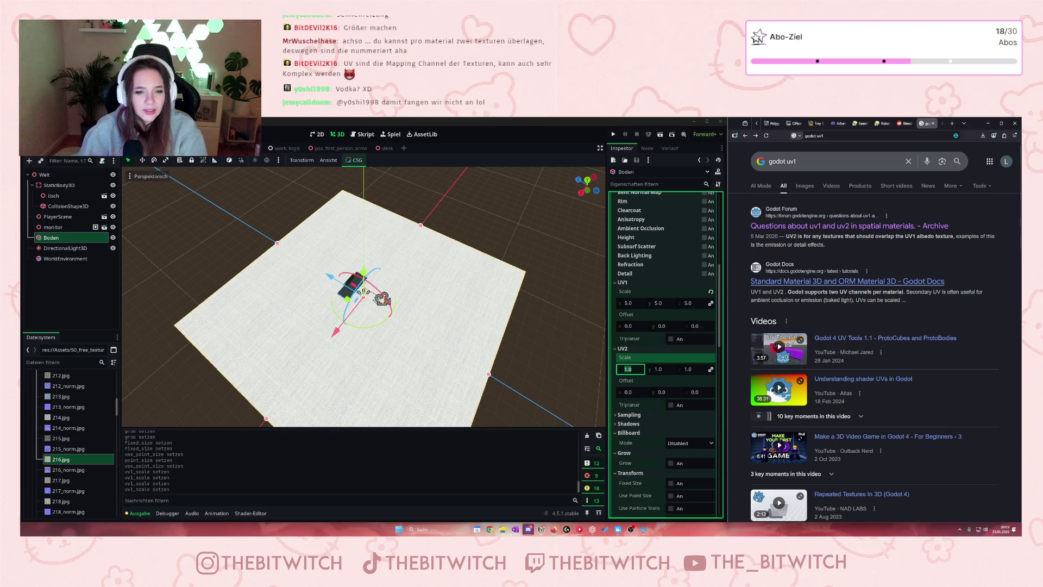
# Set the floor's UV1 scale to 7.0 on all axes, then save and run the game
pyautogui.scroll(5, 395, 329)
pyautogui.scroll(3, 398, 326)
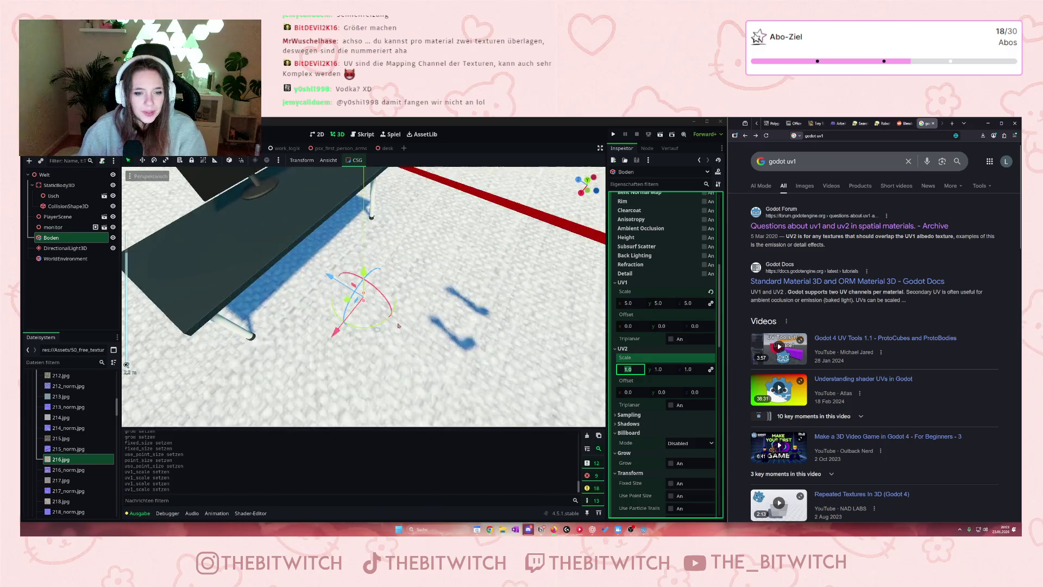
pyautogui.scroll(-2, 398, 326)
pyautogui.click(628, 303)
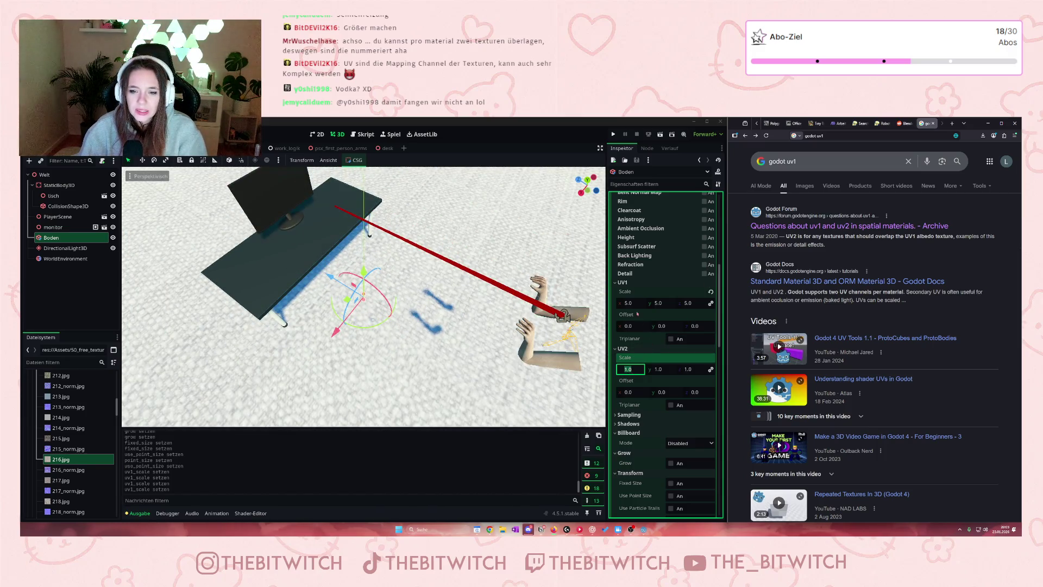
pyautogui.click(627, 303)
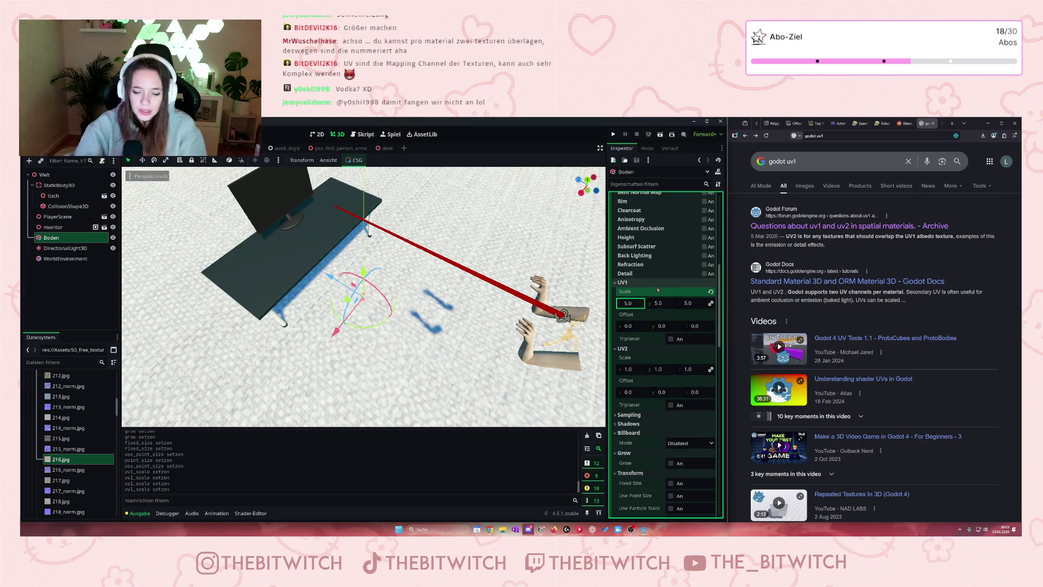
pyautogui.press('BackSpace')
pyautogui.press('BackSpace')
pyautogui.press('BackSpace')
pyautogui.write('7,0')
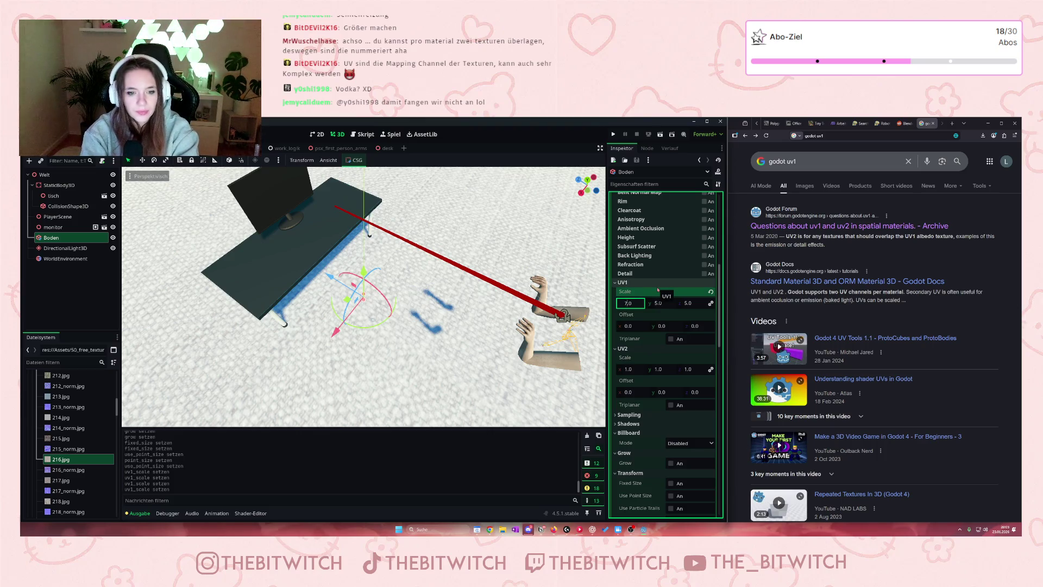
pyautogui.press('Return')
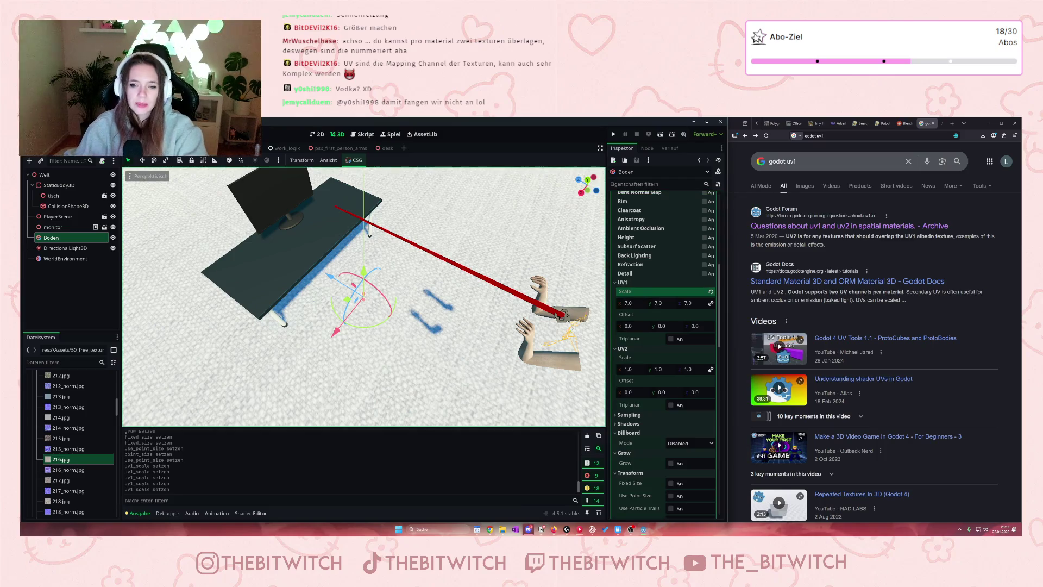
pyautogui.hotkey('ctrl', 's')
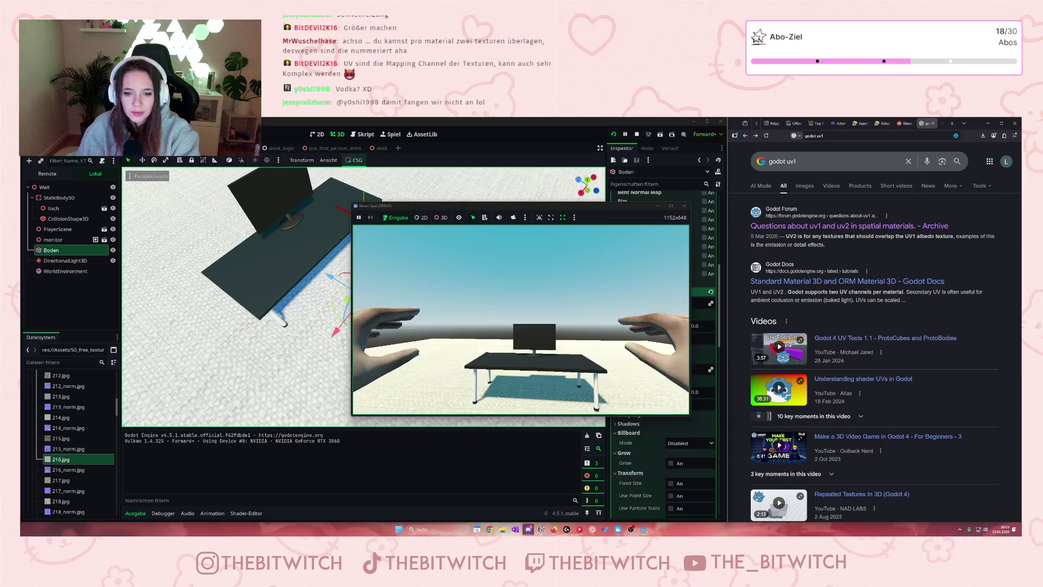
# Walk around the running game to view the tiled floor and desk, then stop the test run
pyautogui.press('w')
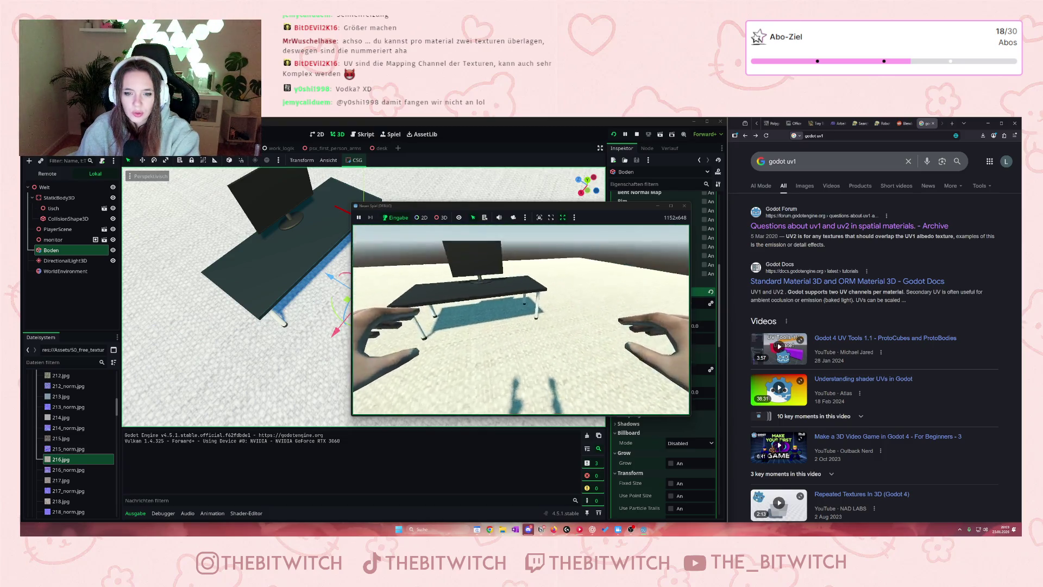
pyautogui.press('w')
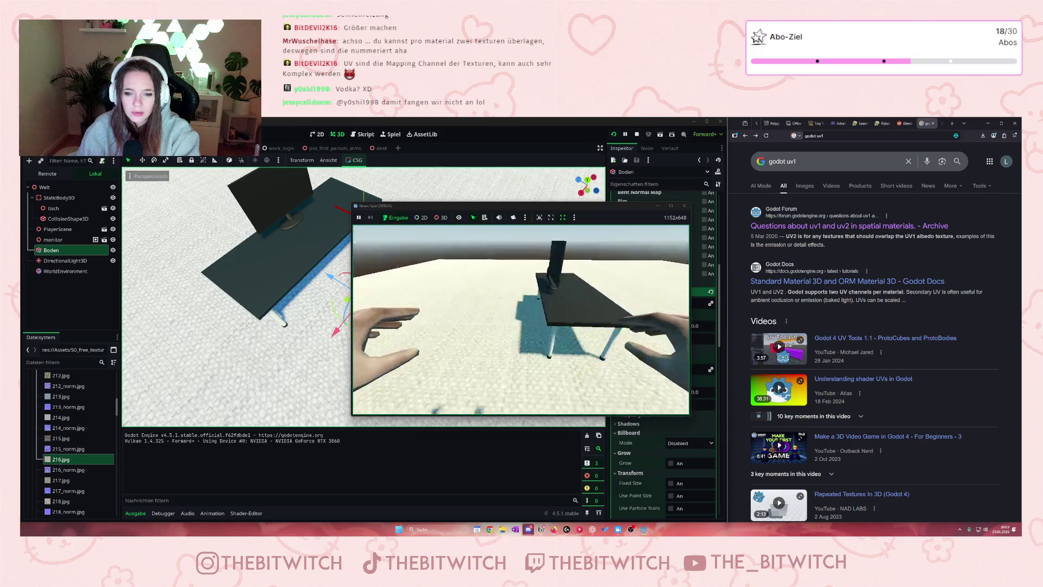
pyautogui.press('s')
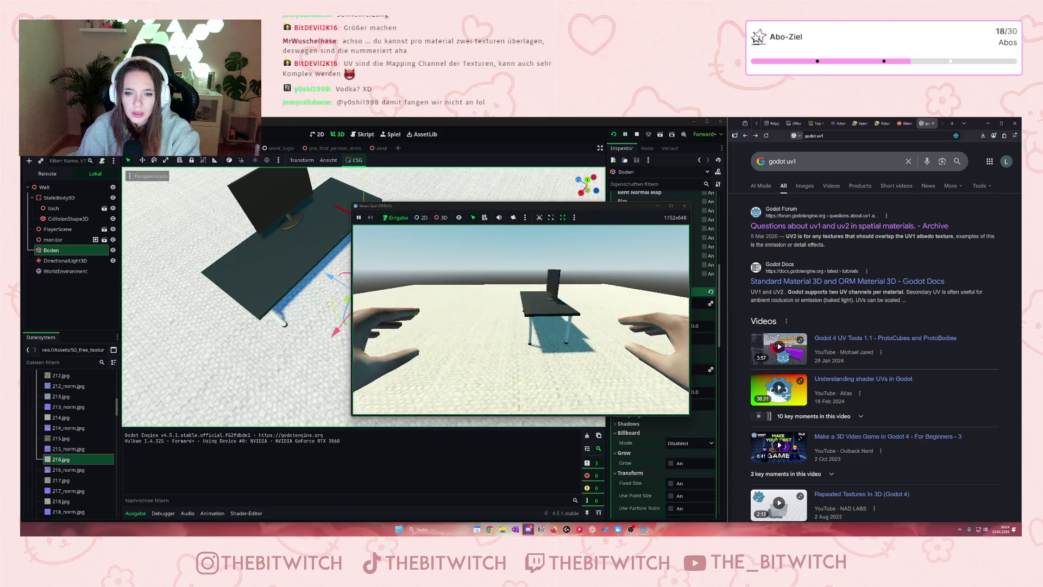
pyautogui.press('w')
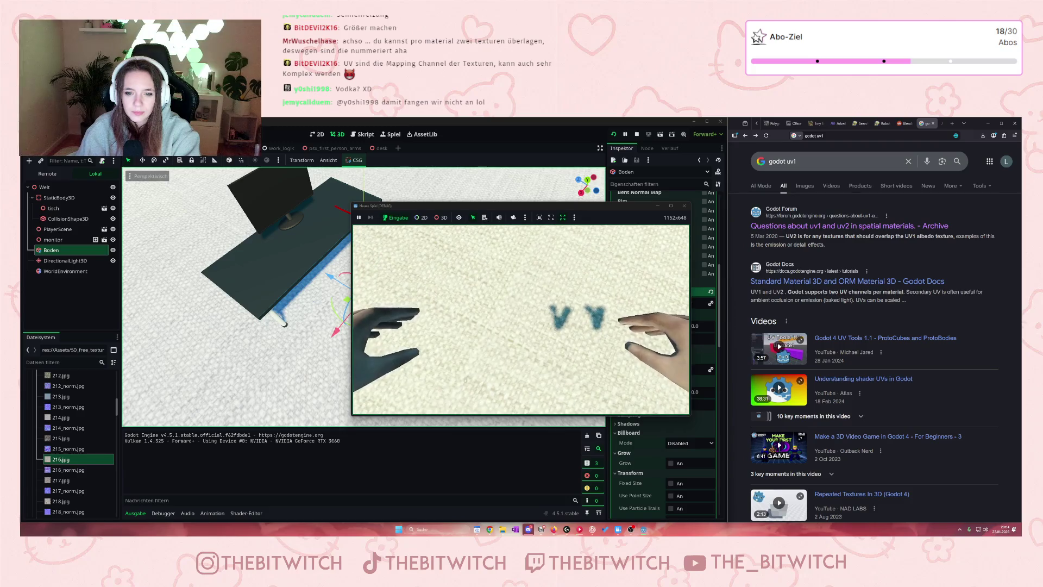
pyautogui.press('s')
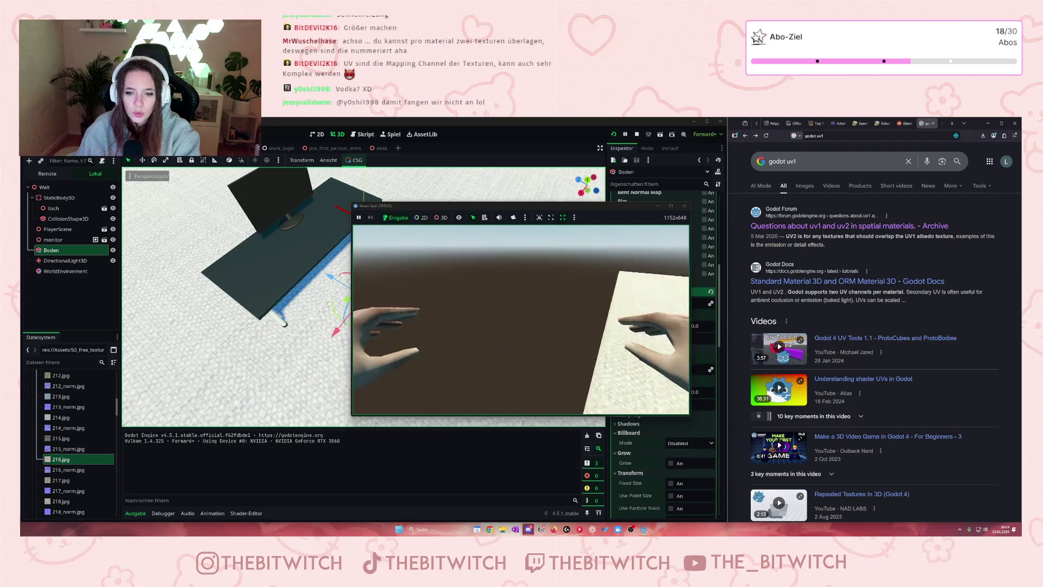
pyautogui.press('w')
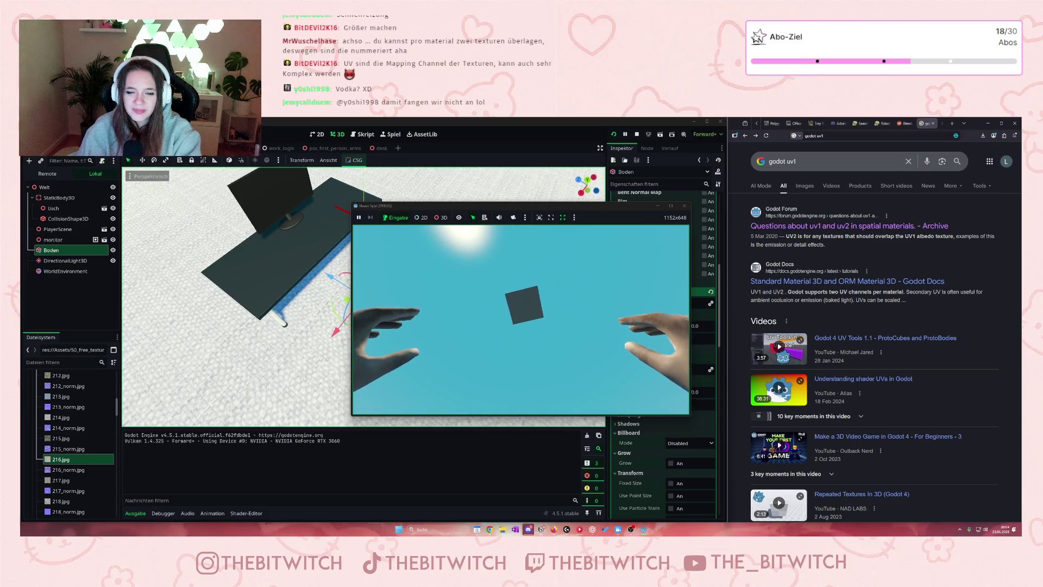
pyautogui.press('Escape')
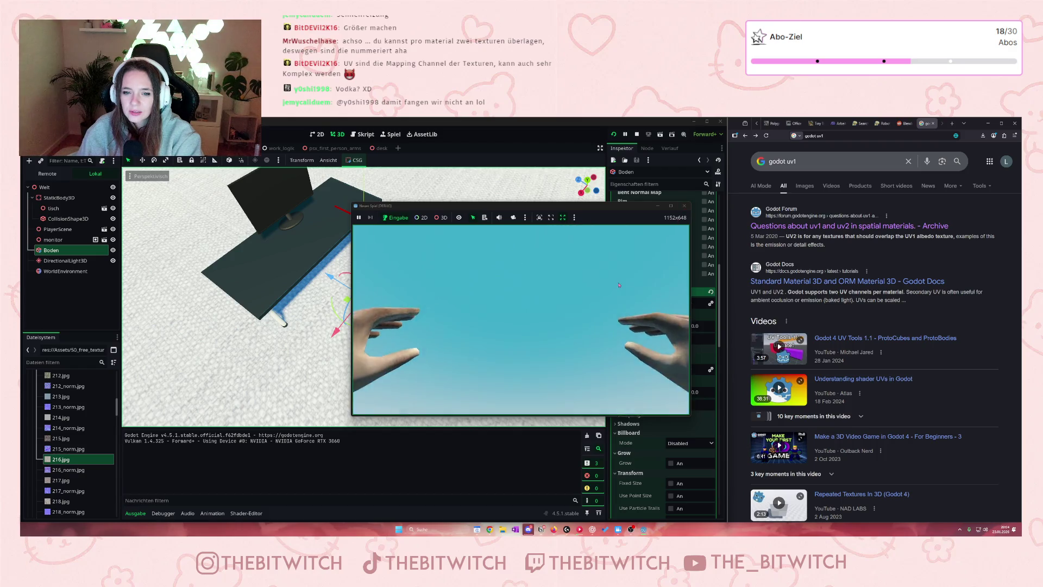
pyautogui.click(684, 206)
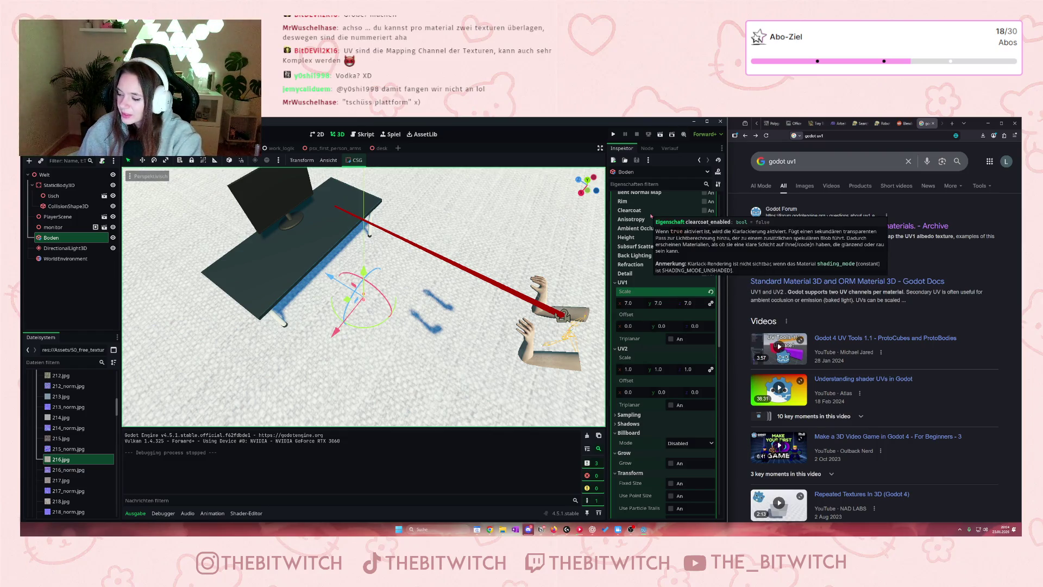
pyautogui.moveTo(413, 304)
pyautogui.mouseDown()
pyautogui.moveTo(350, 256)
pyautogui.moveTo(386, 270)
pyautogui.mouseUp()
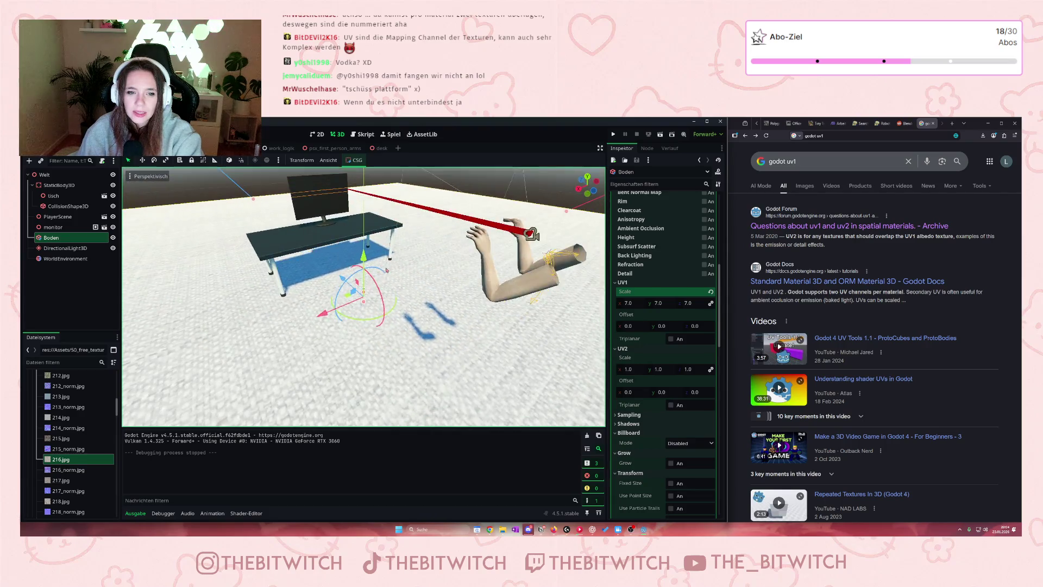
pyautogui.scroll(-6, 386, 270)
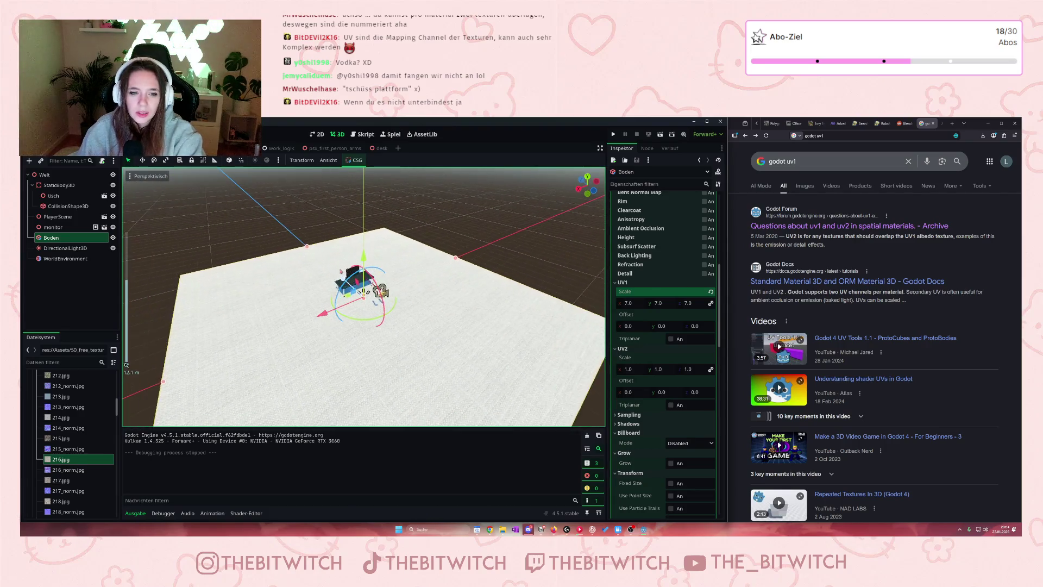
pyautogui.scroll(8, 381, 292)
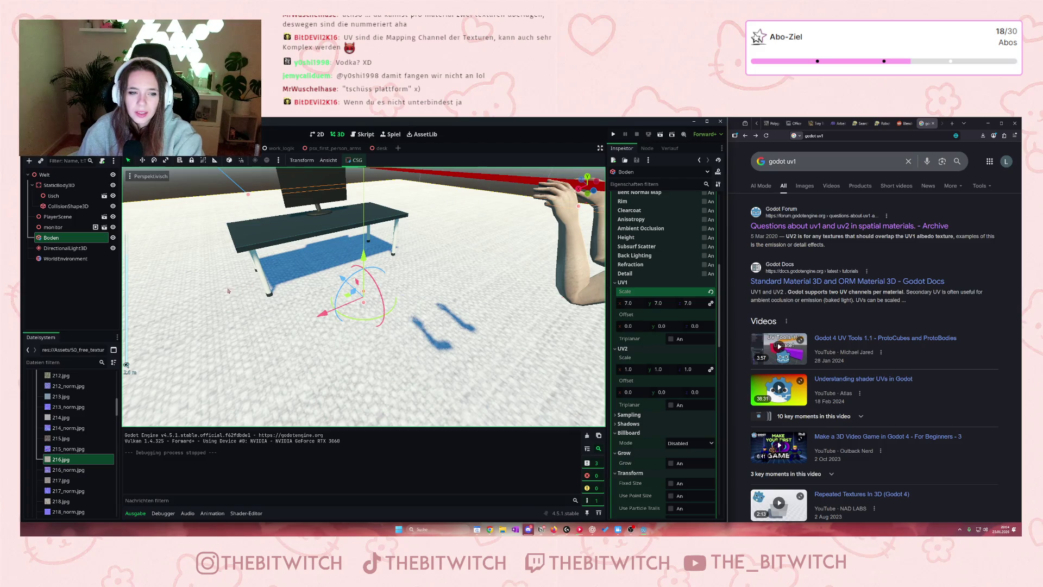
pyautogui.scroll(-5, 228, 291)
pyautogui.scroll(6, 287, 318)
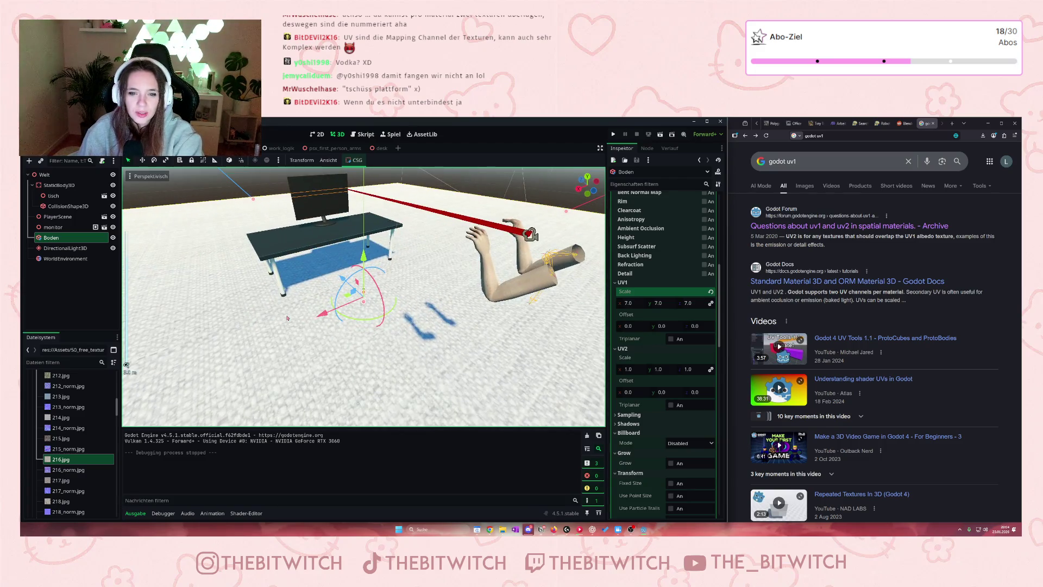
pyautogui.scroll(-8, 287, 317)
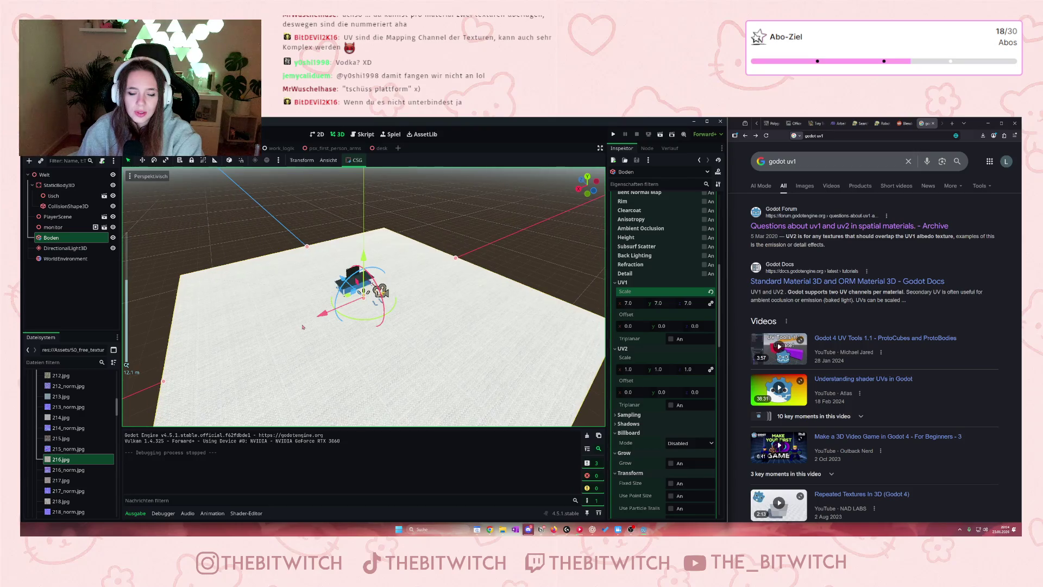
pyautogui.moveTo(302, 326)
pyautogui.mouseDown()
pyautogui.moveTo(353, 375)
pyautogui.moveTo(353, 412)
pyautogui.mouseUp()
pyautogui.scroll(2, 351, 342)
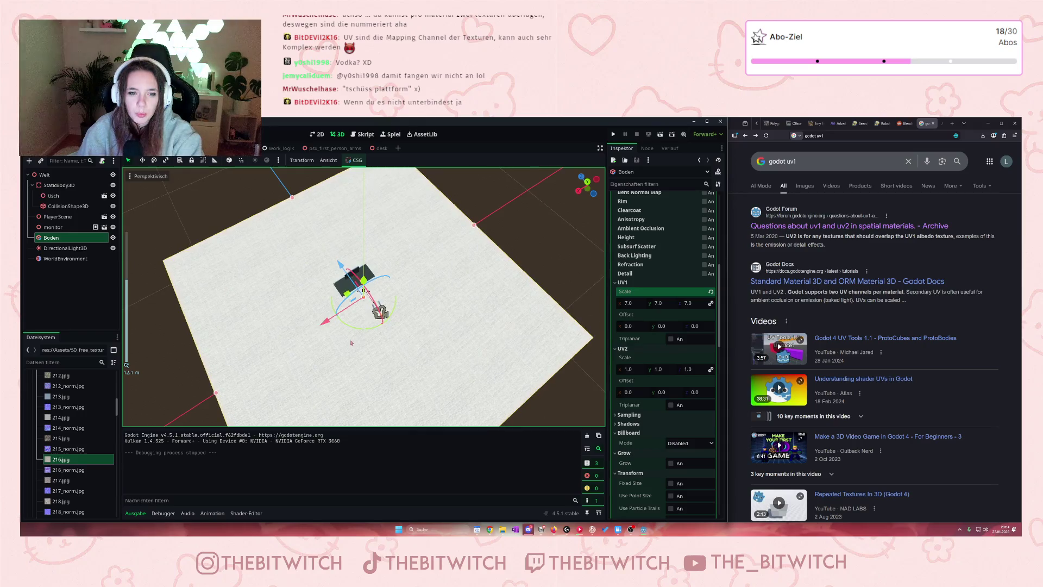
pyautogui.moveTo(350, 341); pyautogui.dragTo(346, 334)
pyautogui.scroll(2, 346, 335)
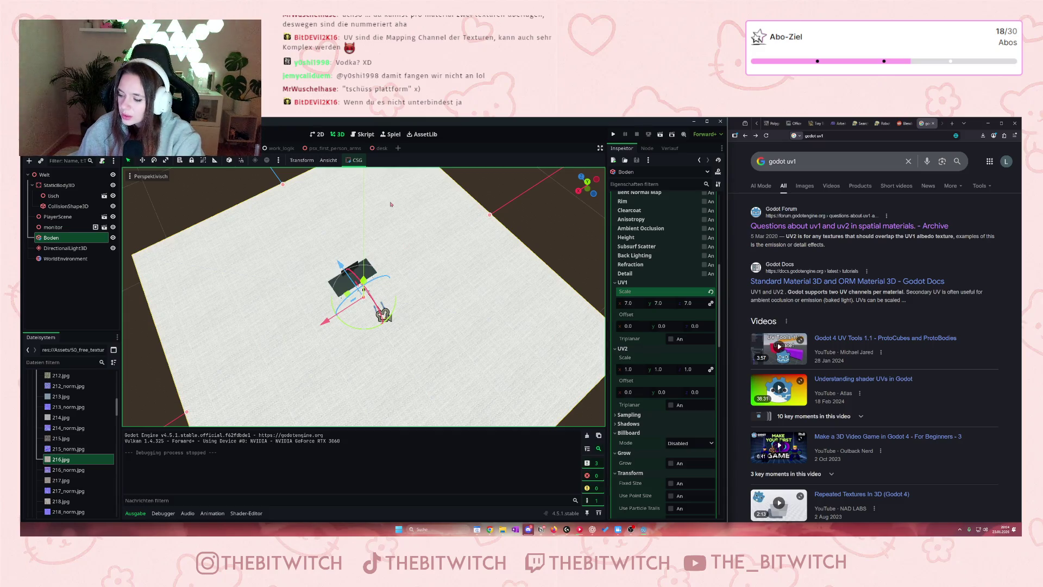
pyautogui.scroll(-5, 379, 219)
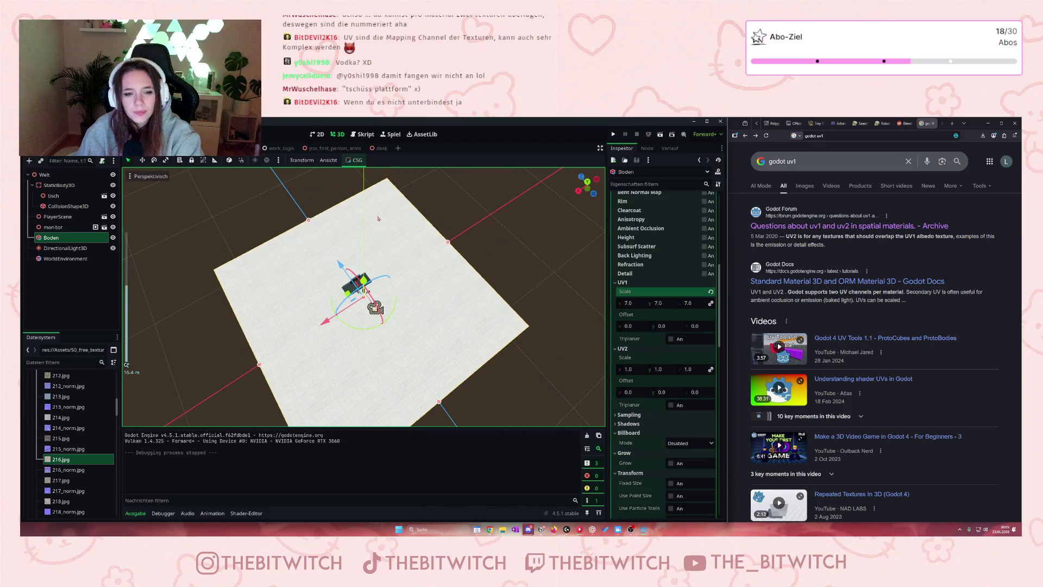
pyautogui.scroll(3, 379, 219)
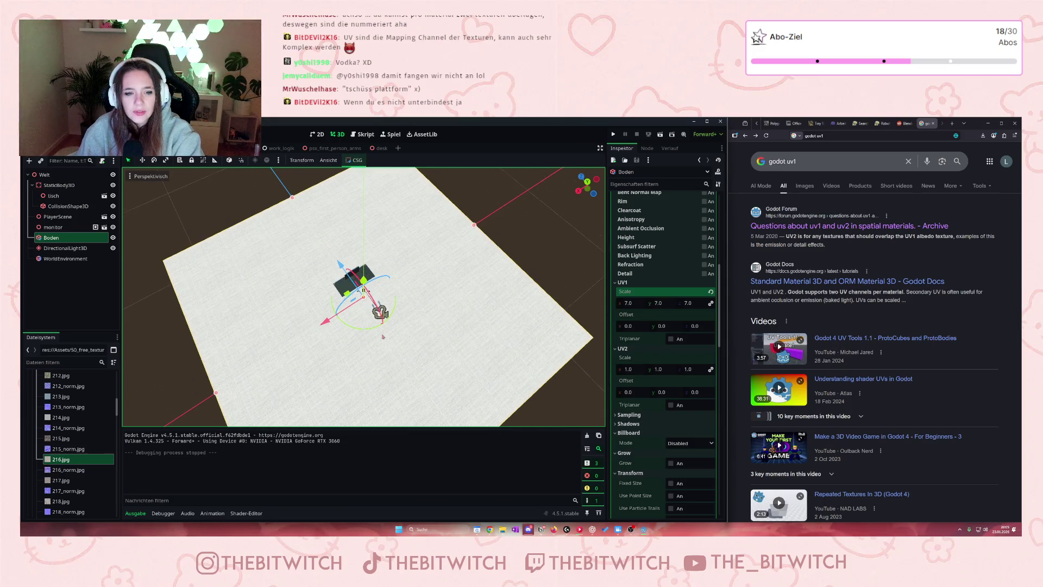
pyautogui.scroll(9, 383, 337)
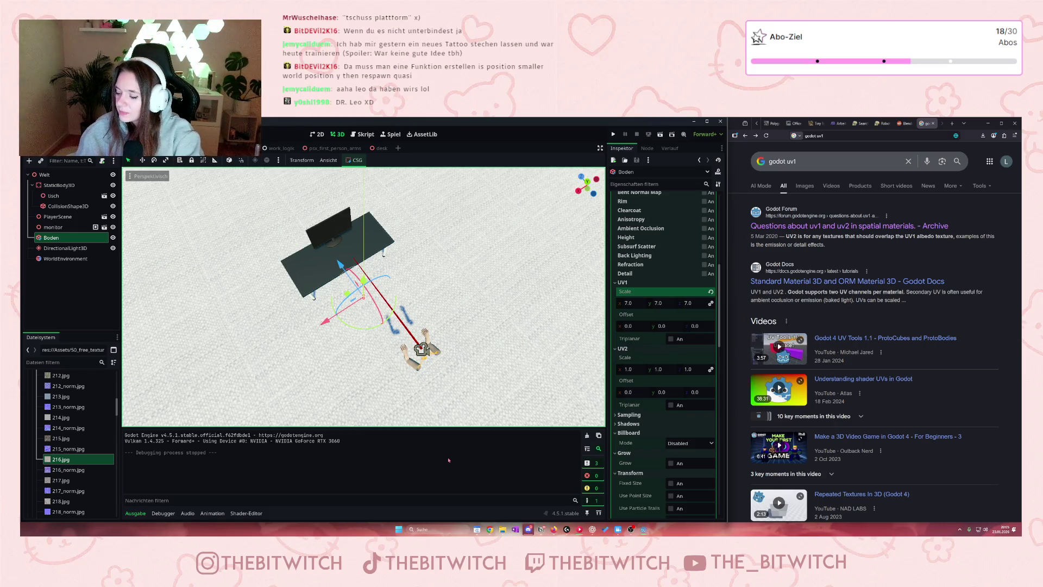
pyautogui.scroll(-5, 347, 348)
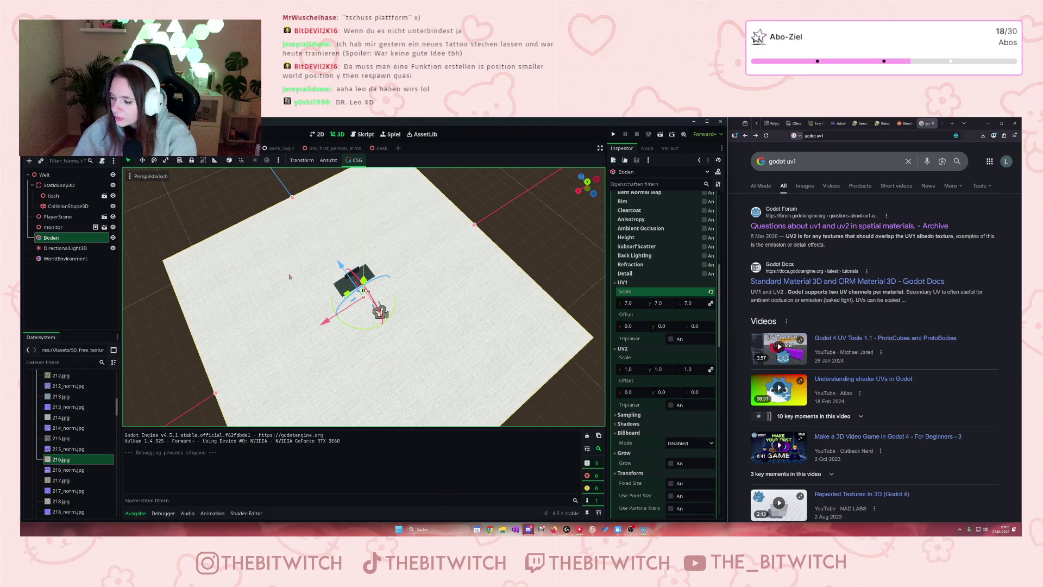
pyautogui.scroll(3, 246, 323)
pyautogui.moveTo(266, 294)
pyautogui.mouseDown()
pyautogui.moveTo(232, 300)
pyautogui.moveTo(291, 253)
pyautogui.moveTo(279, 325)
pyautogui.moveTo(249, 324)
pyautogui.moveTo(264, 243)
pyautogui.moveTo(284, 294)
pyautogui.moveTo(247, 281)
pyautogui.moveTo(282, 241)
pyautogui.mouseUp()
pyautogui.scroll(-3, 246, 283)
pyautogui.scroll(2, 246, 281)
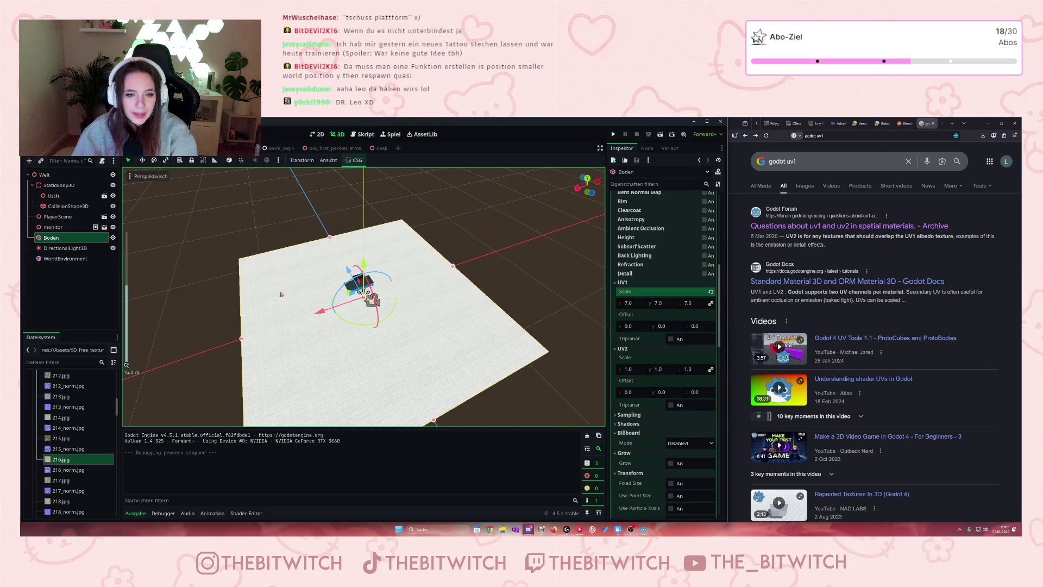
pyautogui.scroll(-1, 292, 253)
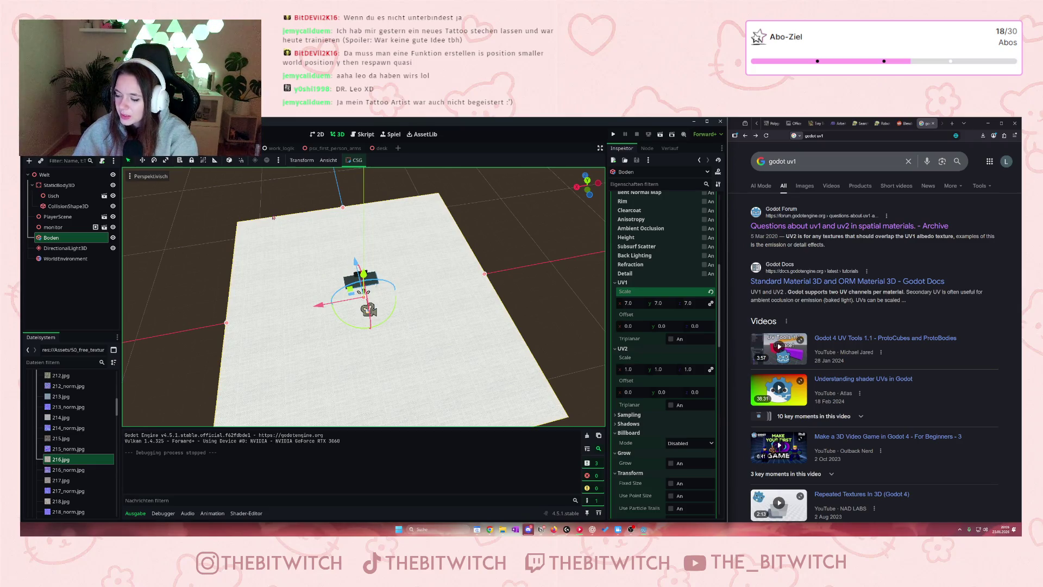
pyautogui.click(876, 136)
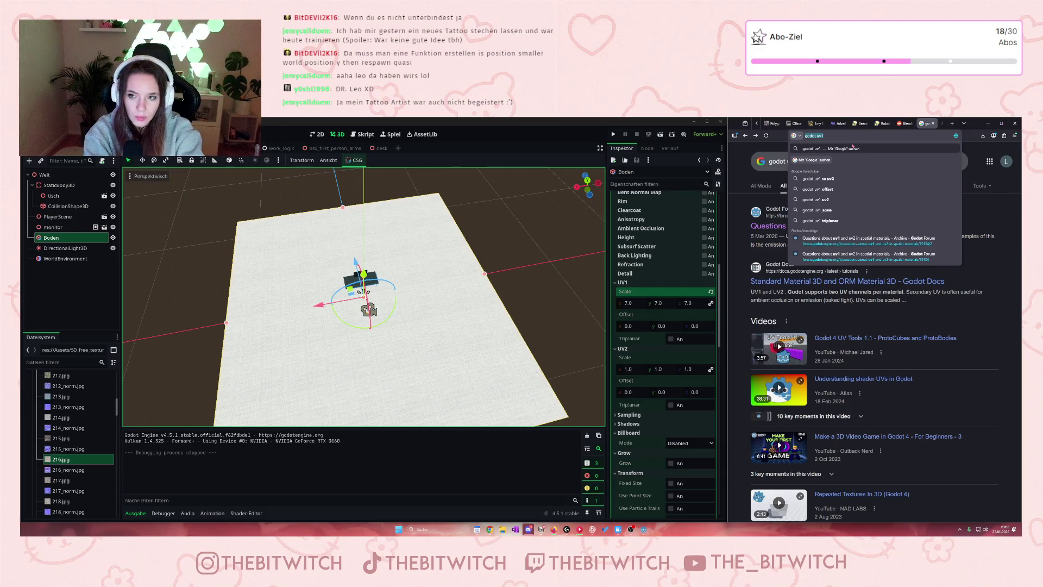
pyautogui.write('off')
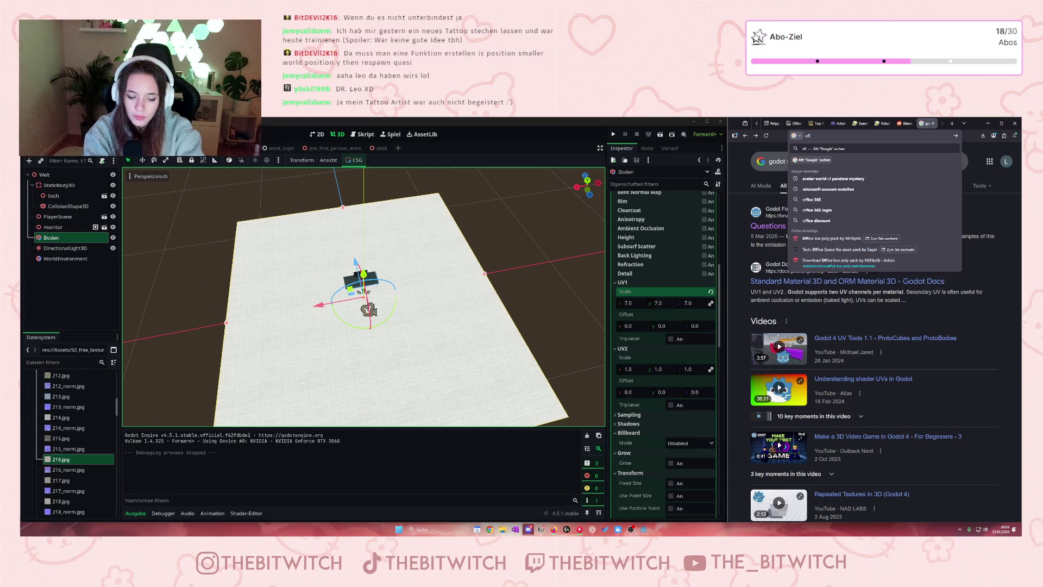
pyautogui.write('ice space')
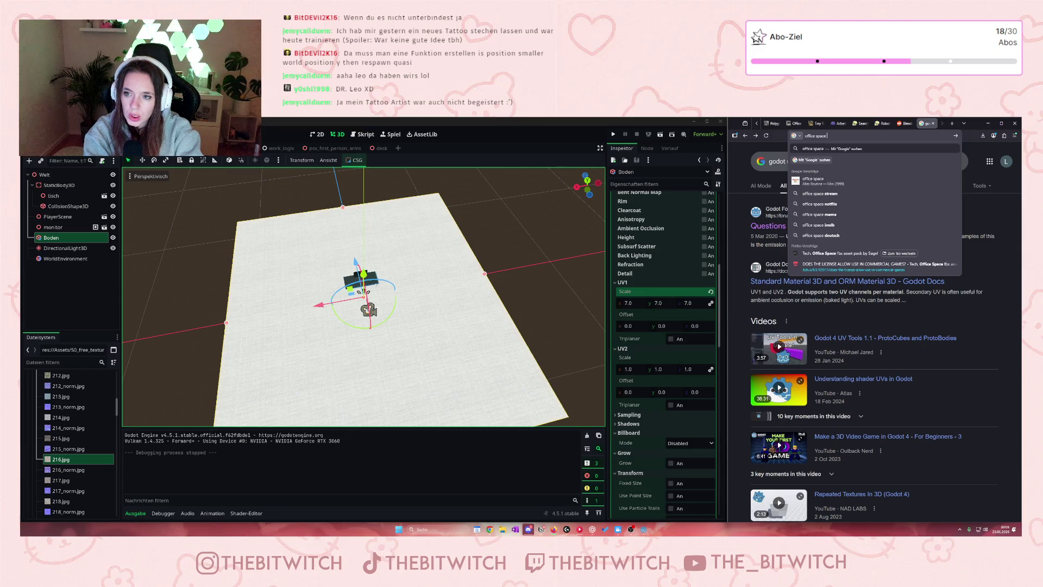
pyautogui.write('inspiration')
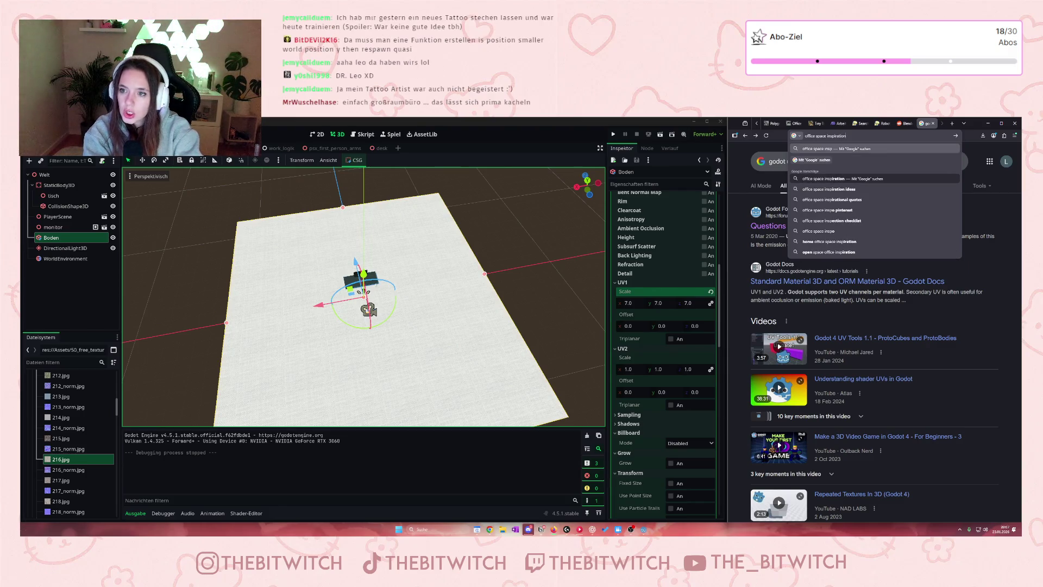
pyautogui.click(824, 178)
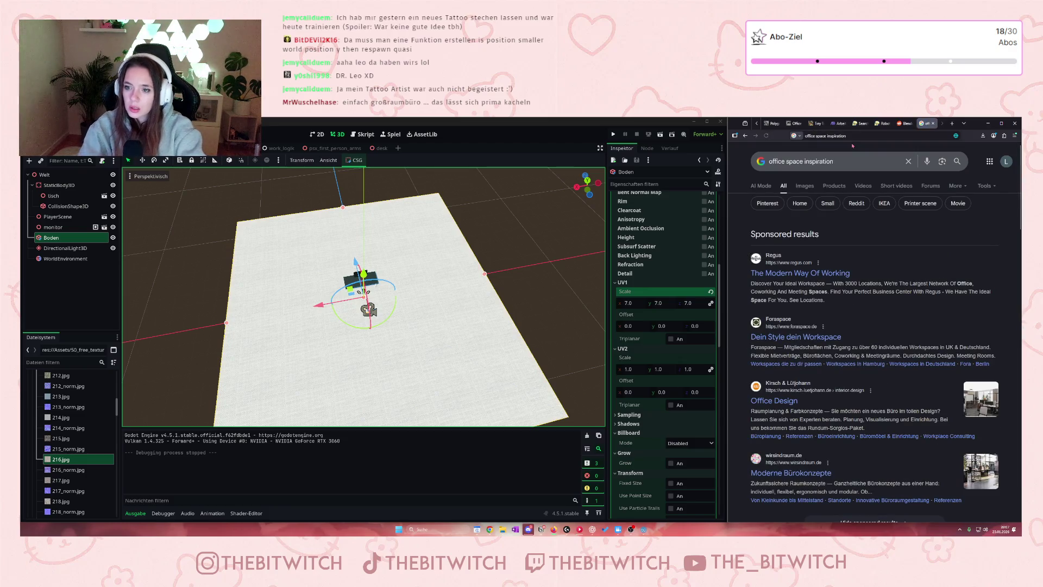
pyautogui.click(804, 186)
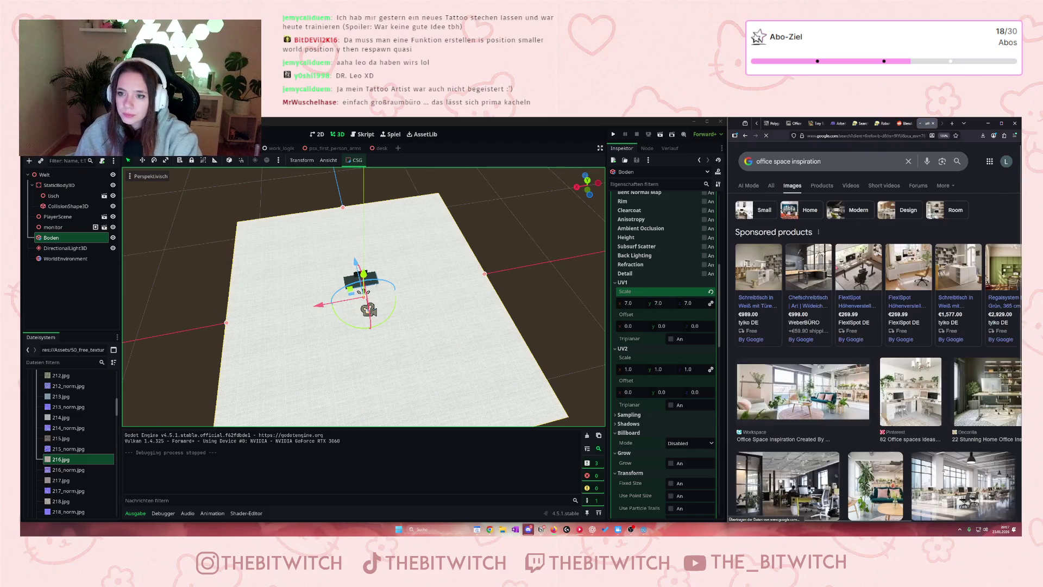
pyautogui.scroll(-1, 859, 316)
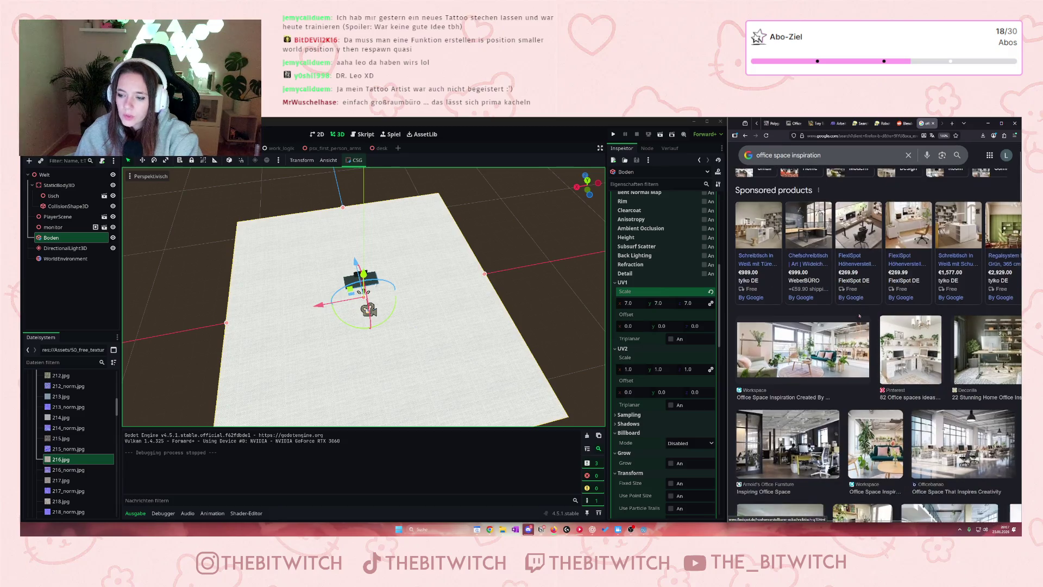
pyautogui.scroll(-2, 859, 315)
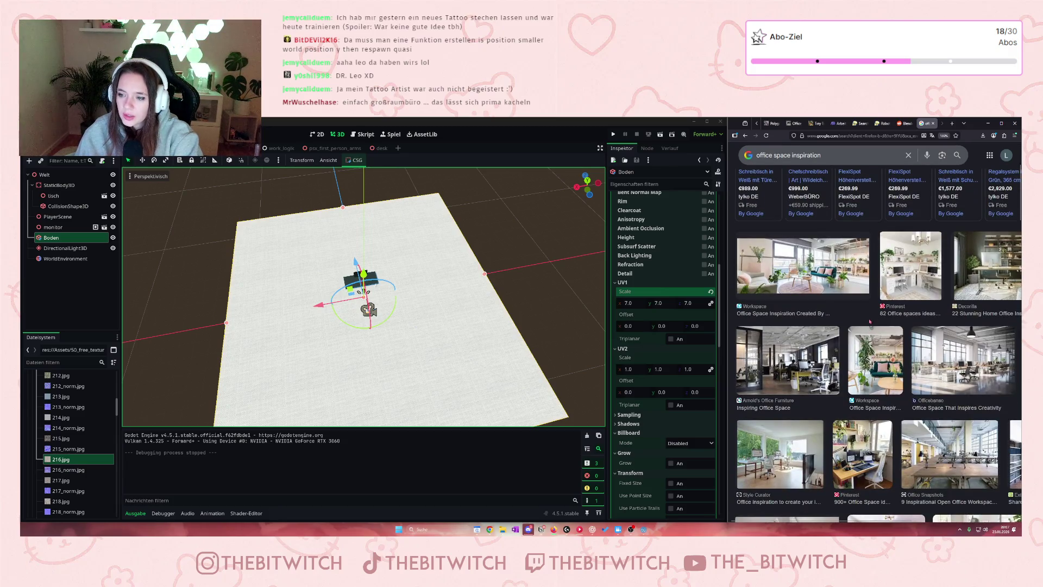
pyautogui.scroll(-1, 869, 322)
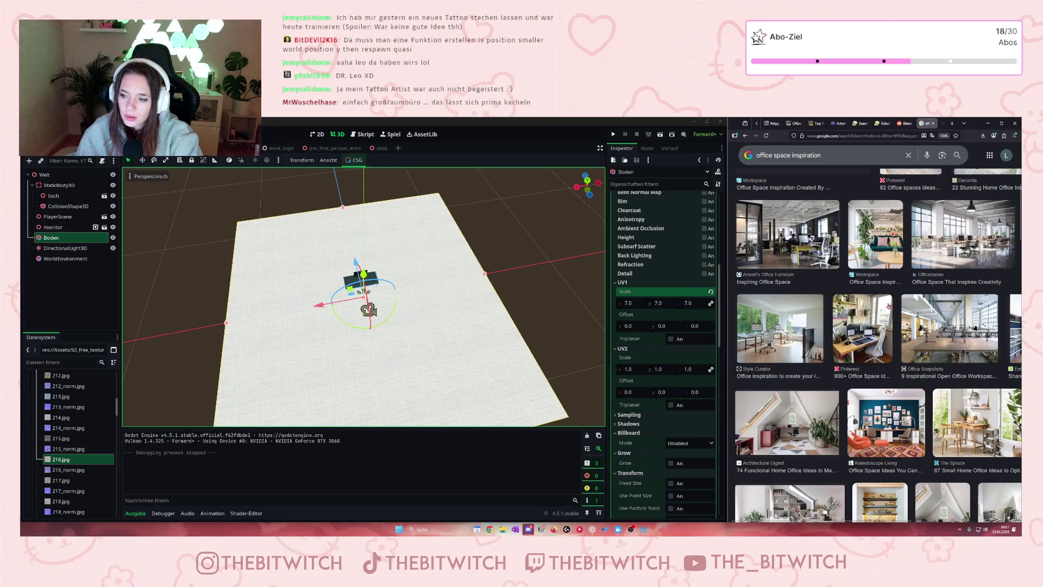
pyautogui.click(945, 239)
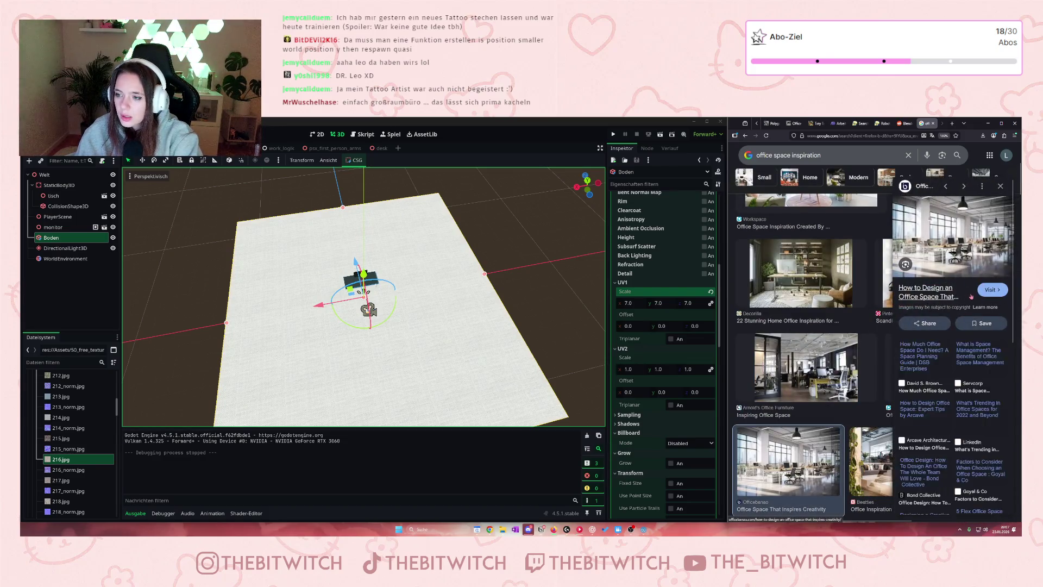
pyautogui.scroll(-4, 878, 330)
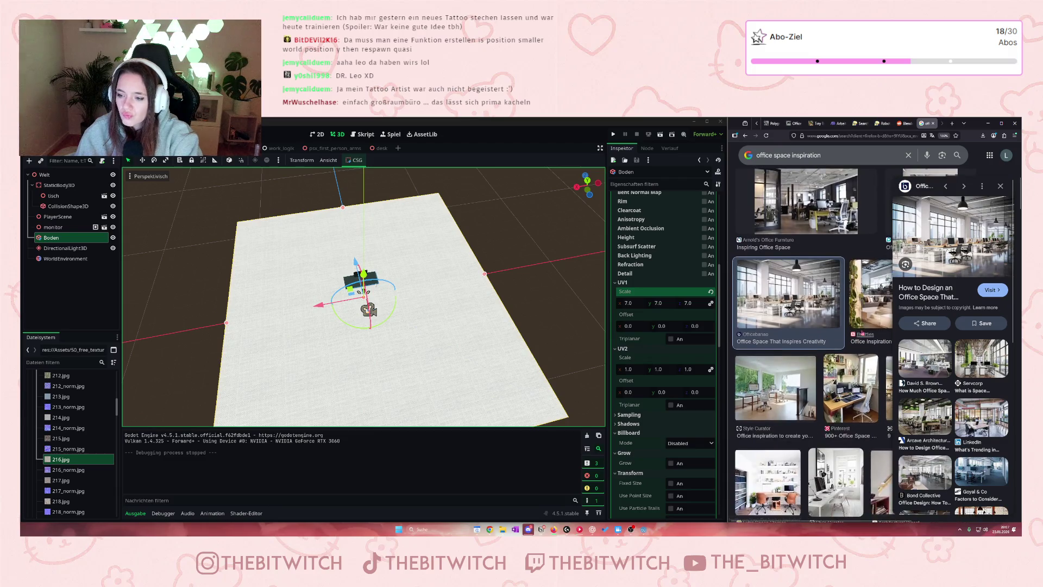
pyautogui.click(979, 466)
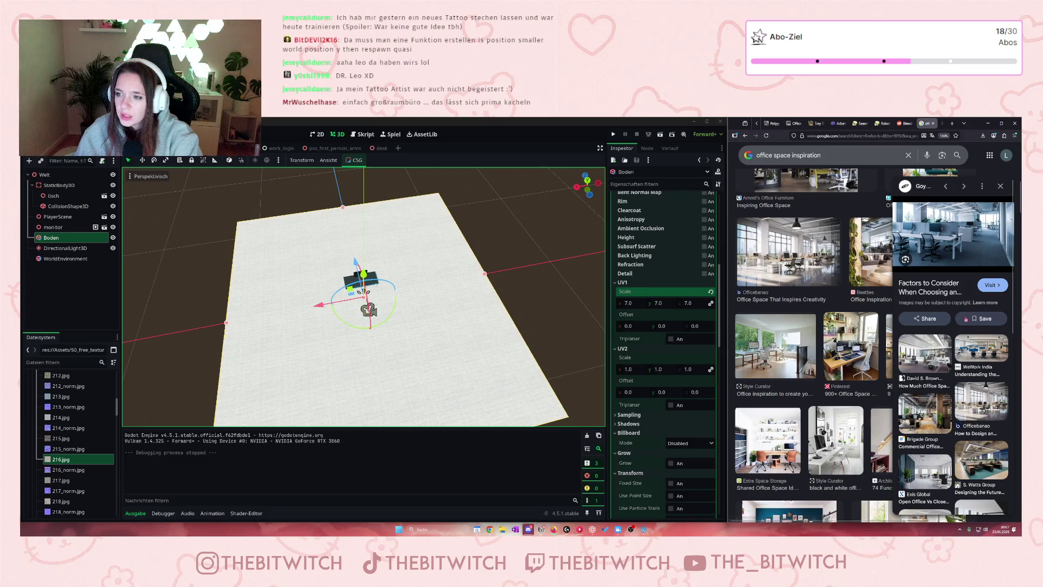
pyautogui.scroll(-1, 943, 418)
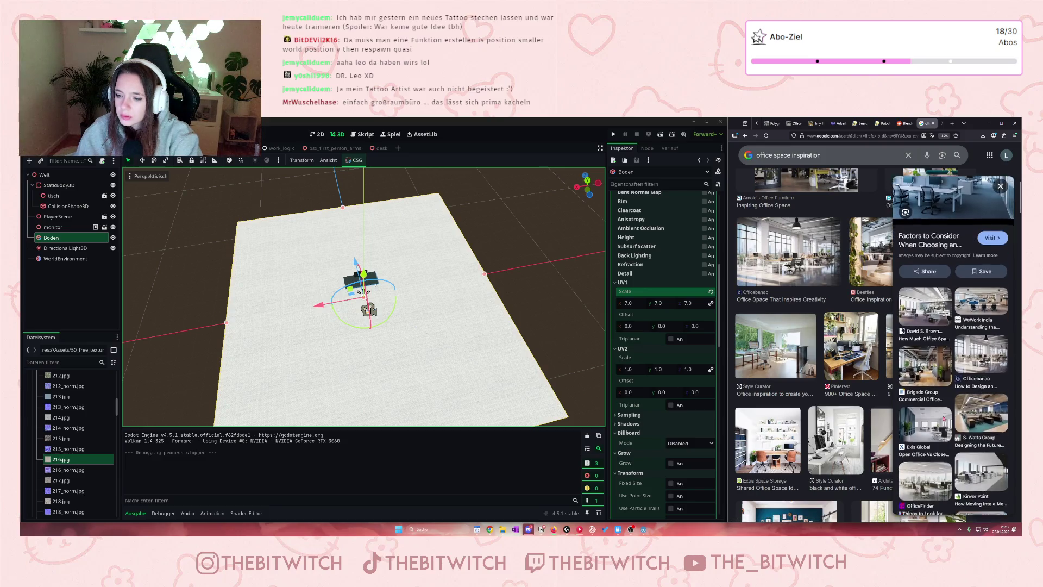
pyautogui.scroll(-1, 947, 410)
pyautogui.scroll(2, 946, 409)
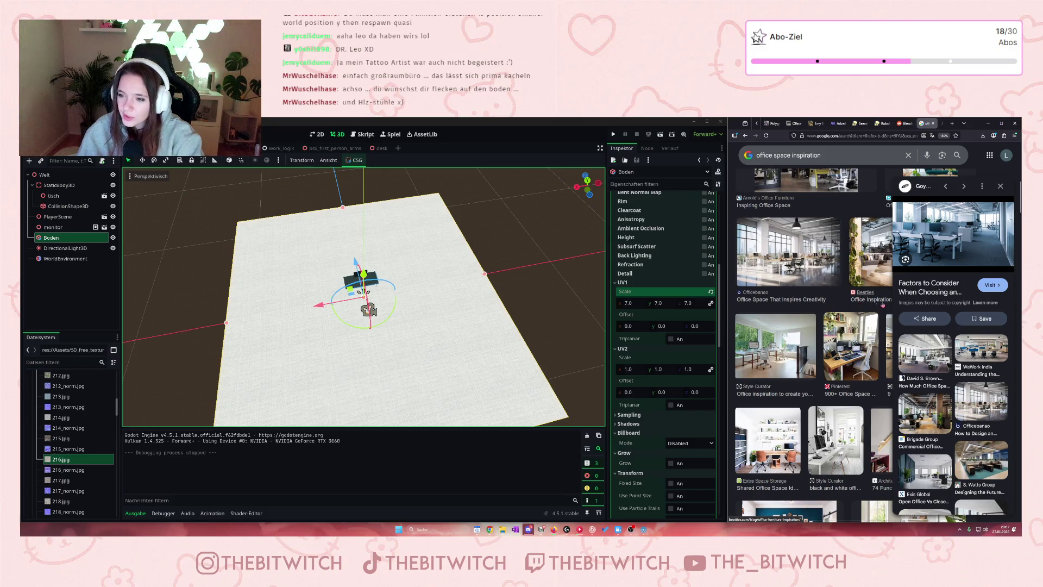
pyautogui.scroll(-2, 923, 337)
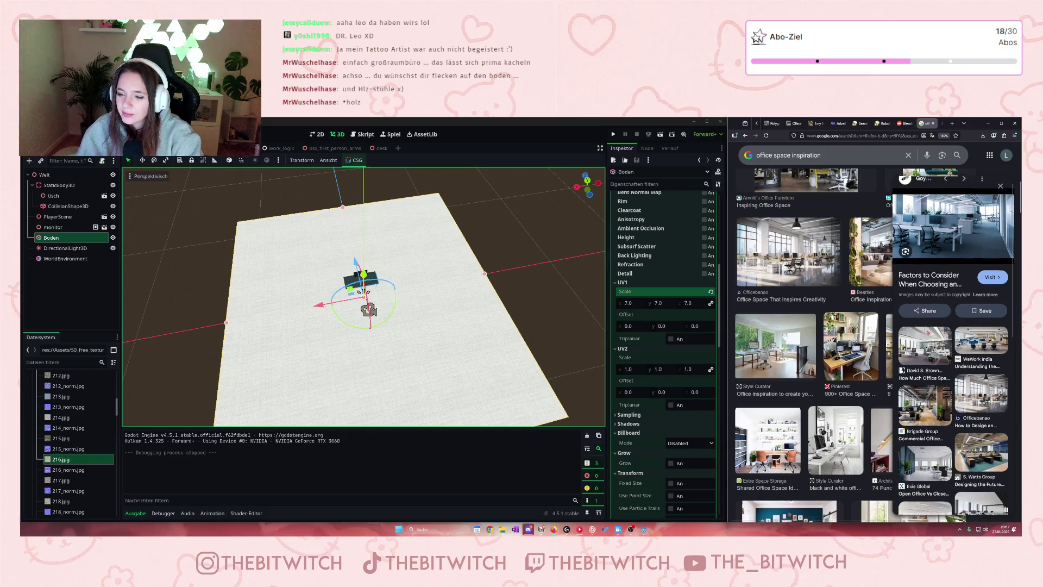
pyautogui.scroll(-2, 956, 411)
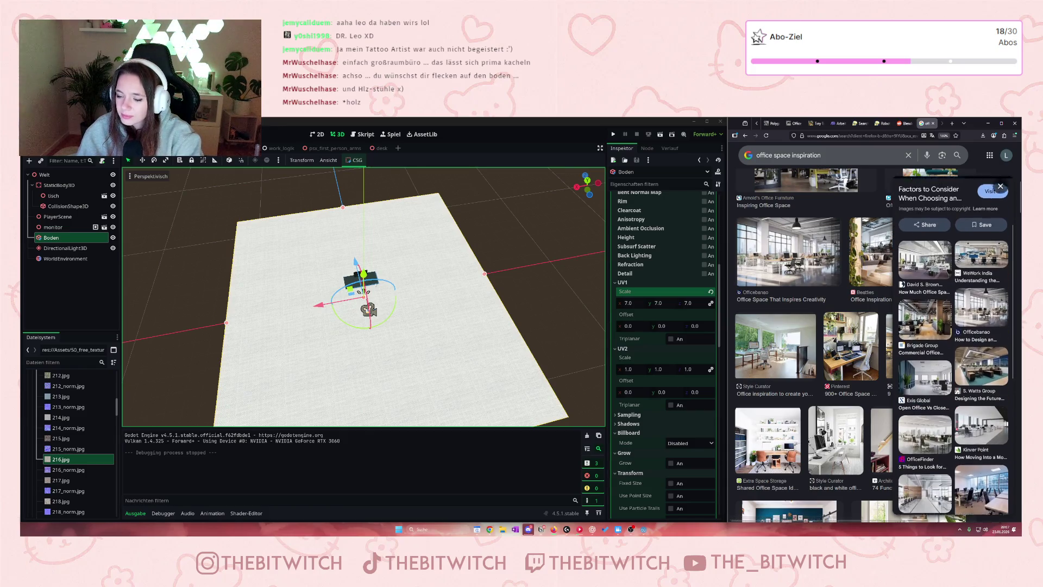
pyautogui.click(958, 414)
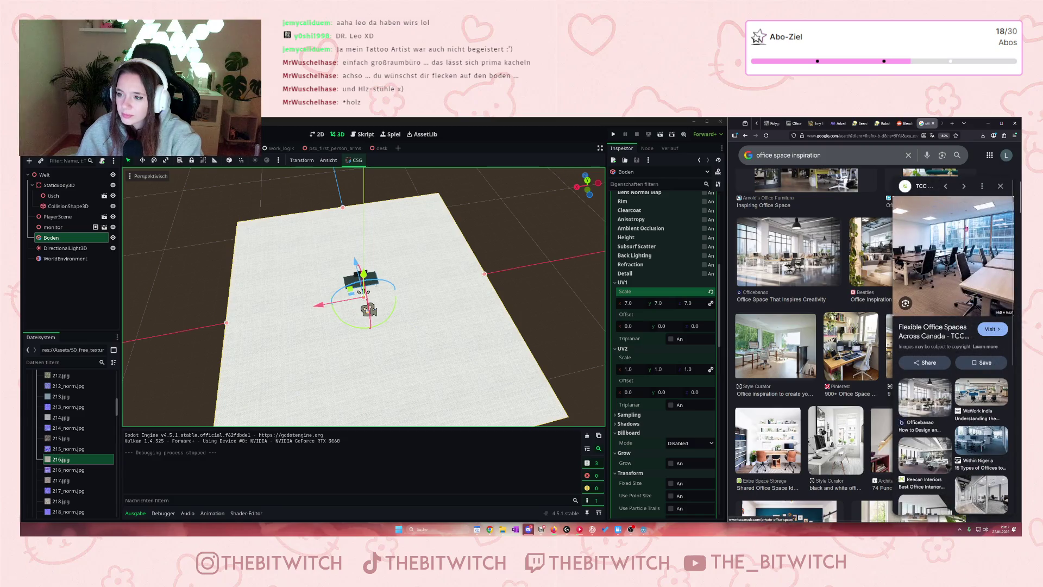
pyautogui.click(1000, 187)
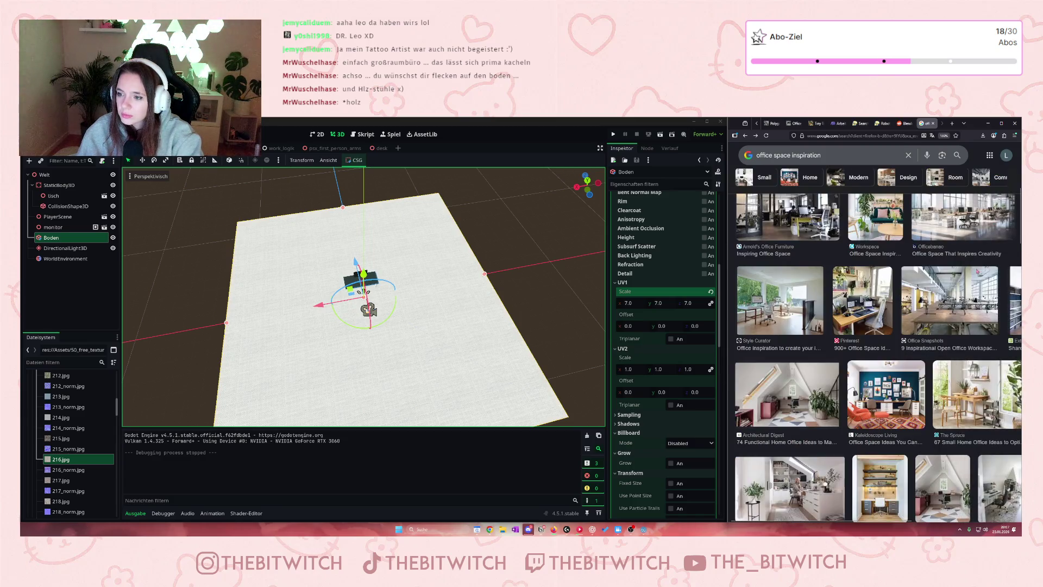
pyautogui.scroll(-5, 956, 420)
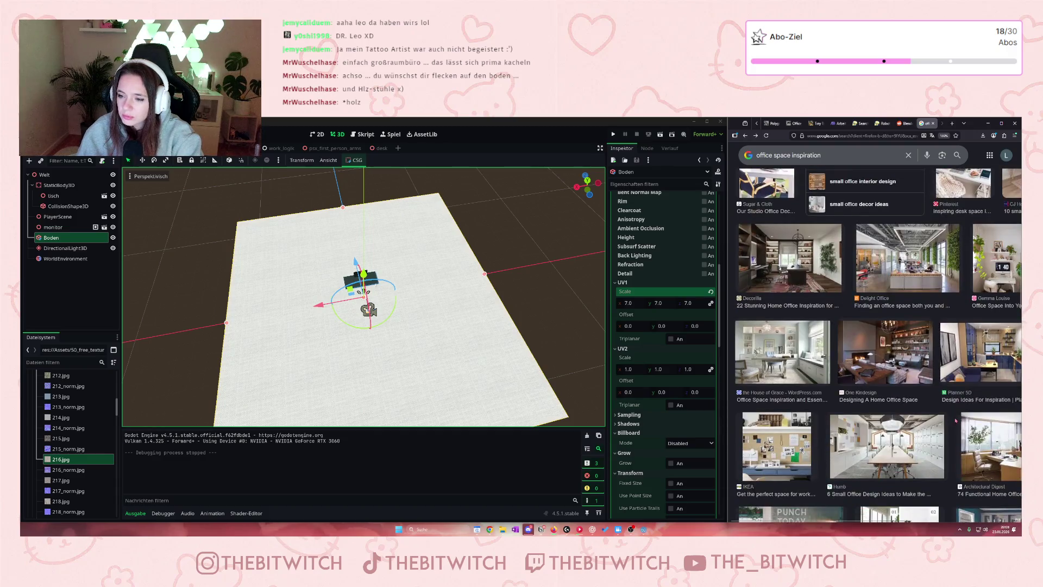
pyautogui.scroll(-3, 955, 420)
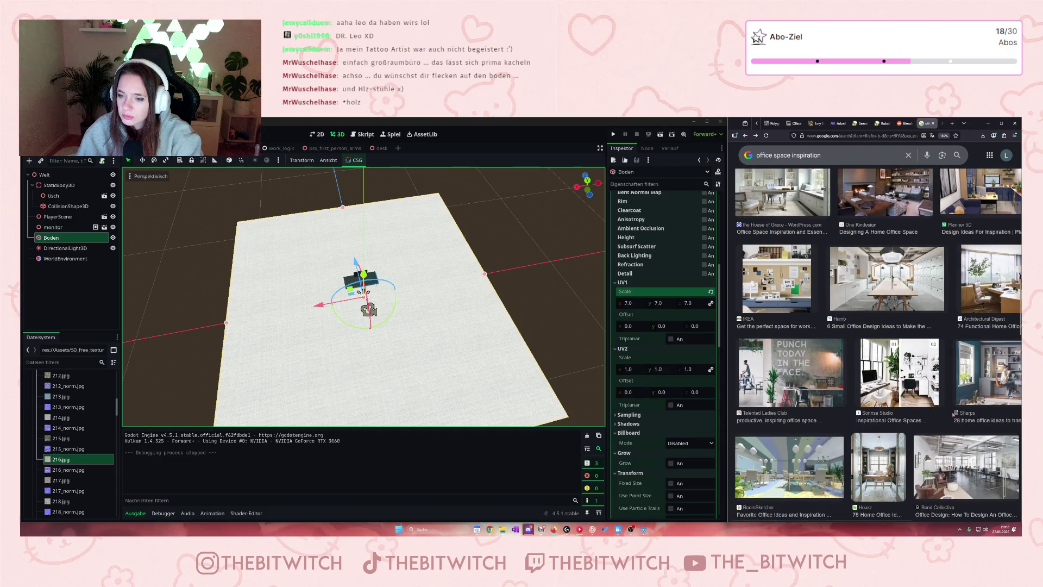
pyautogui.scroll(-3, 954, 413)
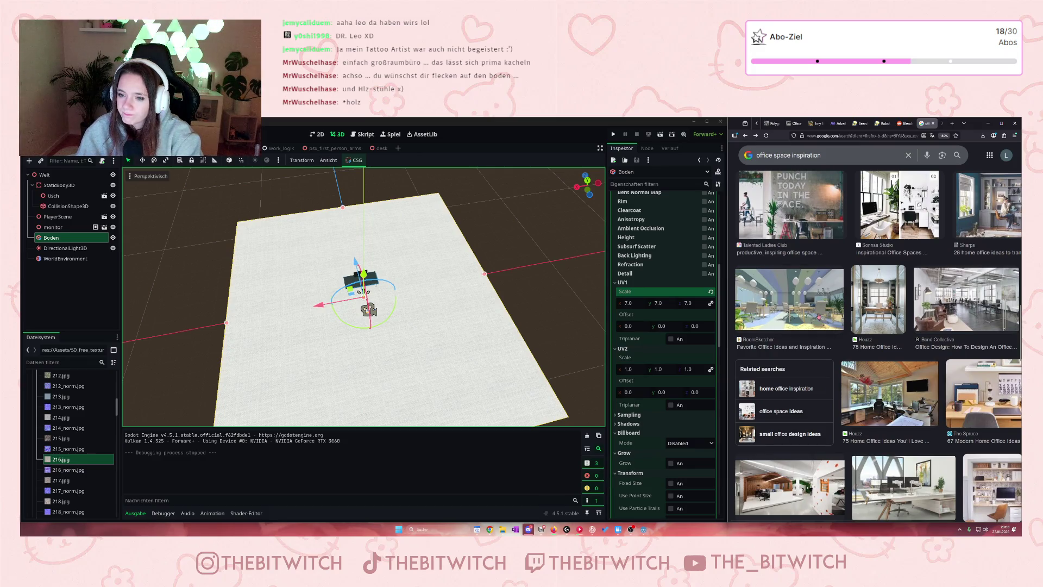
pyautogui.click(817, 316)
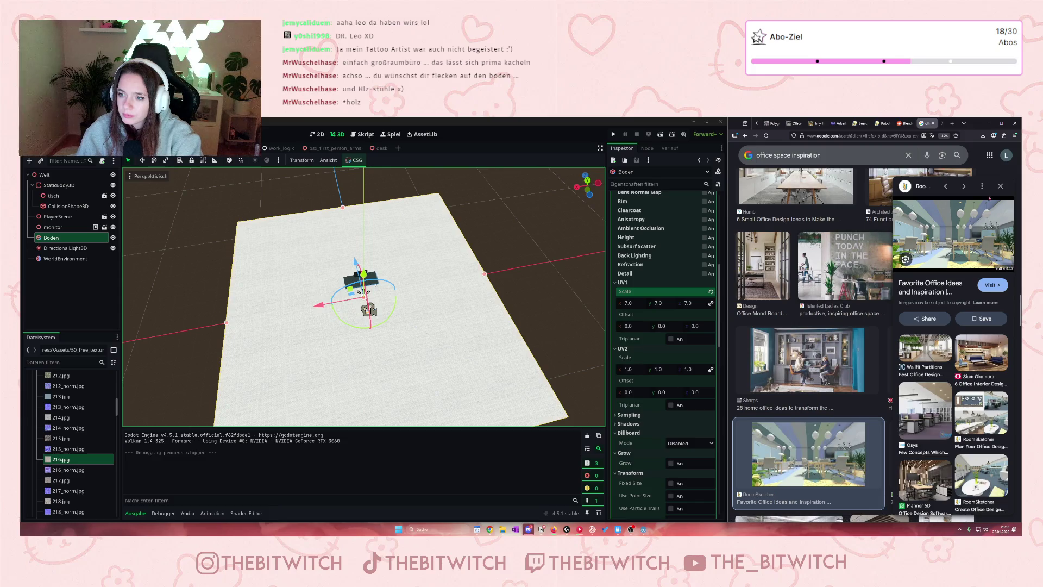
pyautogui.click(1001, 188)
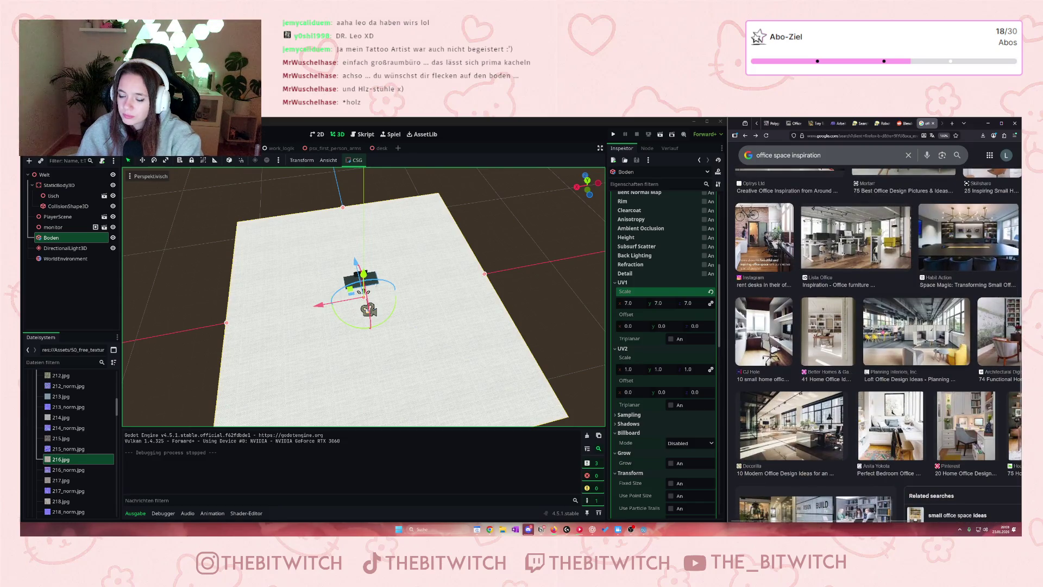
pyautogui.scroll(-5, 881, 323)
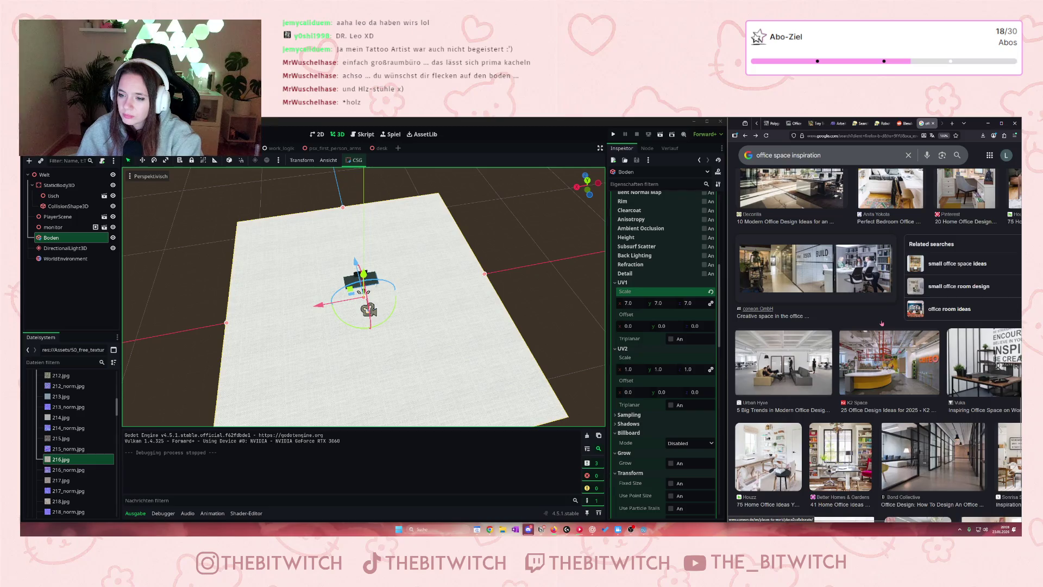
pyautogui.scroll(-3, 882, 323)
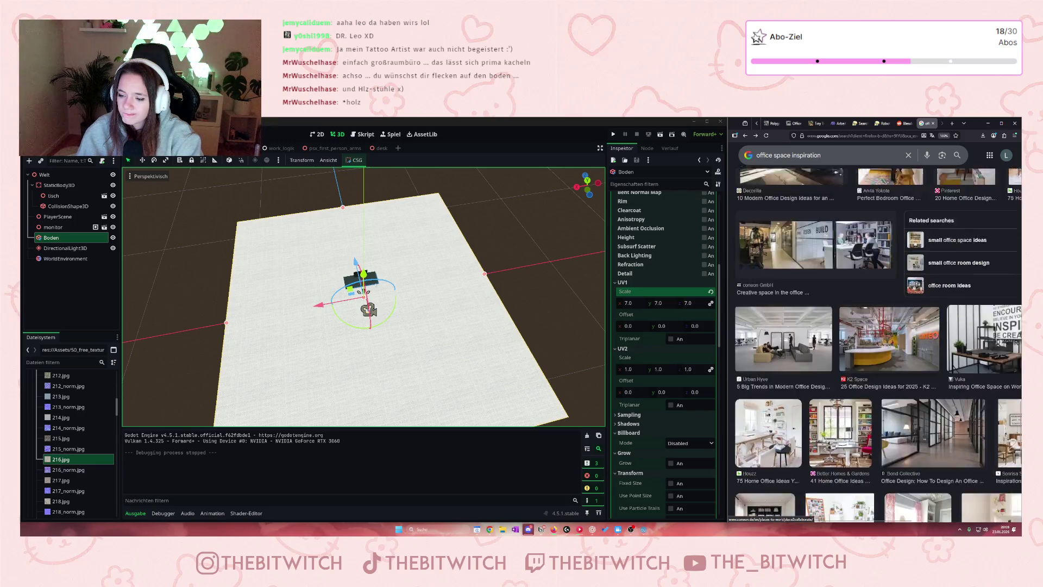
pyautogui.scroll(-5, 880, 324)
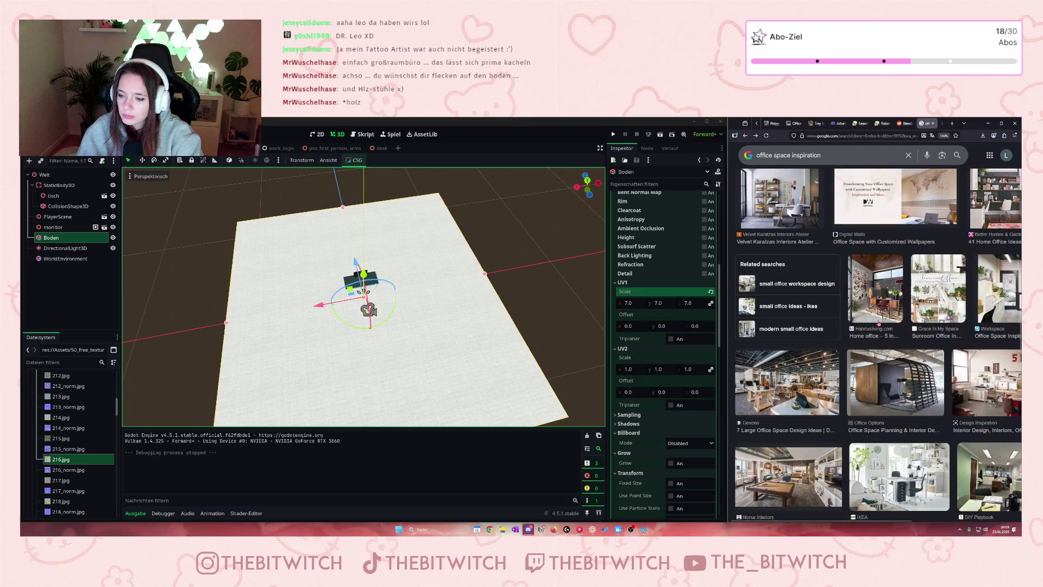
pyautogui.scroll(-5, 878, 324)
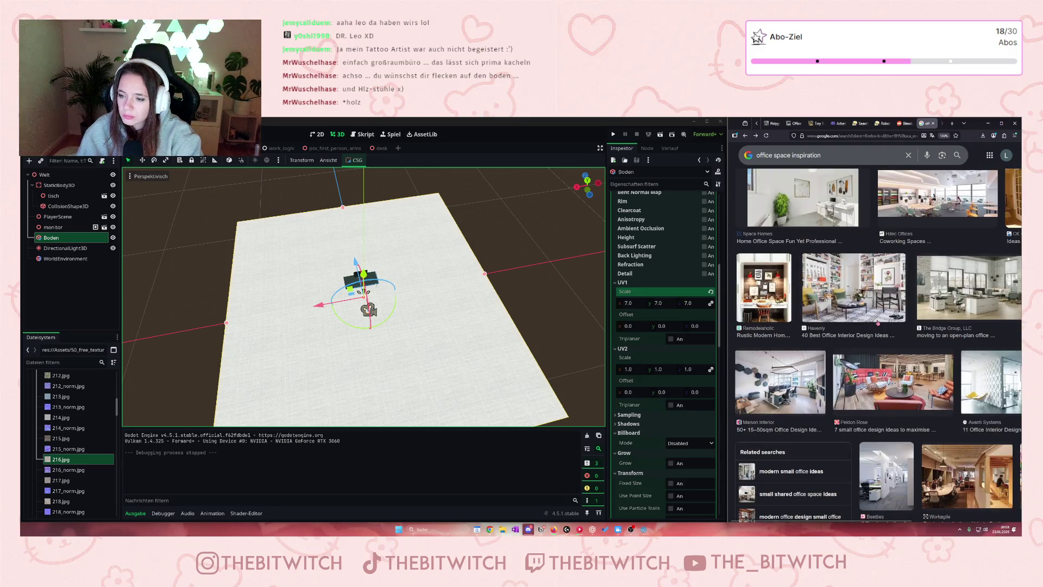
pyautogui.click(886, 281)
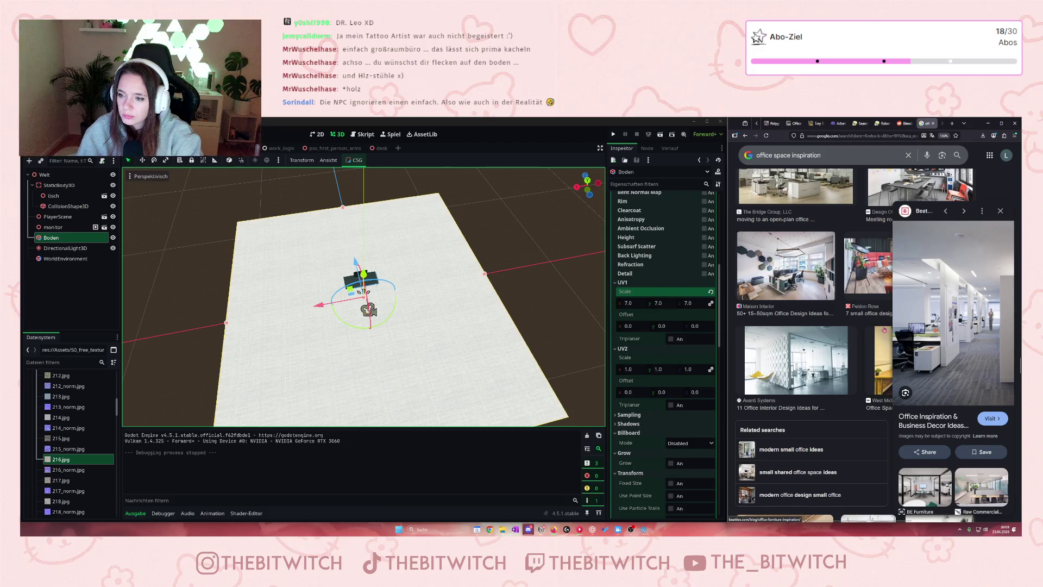
pyautogui.scroll(-10, 869, 328)
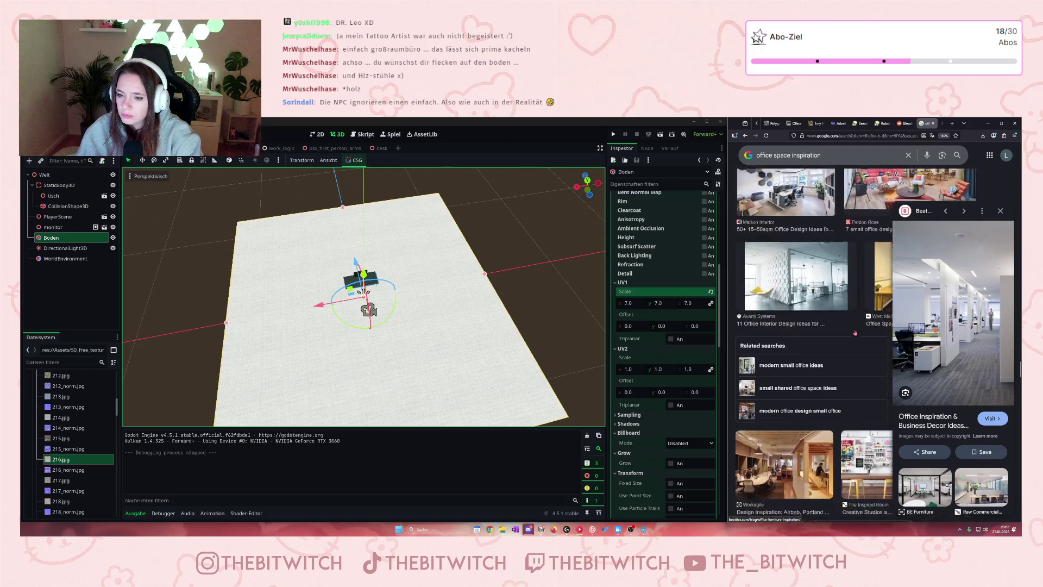
pyautogui.click(1000, 211)
# Change the image search to 'office space' and preview the Design Offices and Servcorp photos
pyautogui.moveTo(821, 156); pyautogui.dragTo(794, 157)
pyautogui.press('BackSpace')
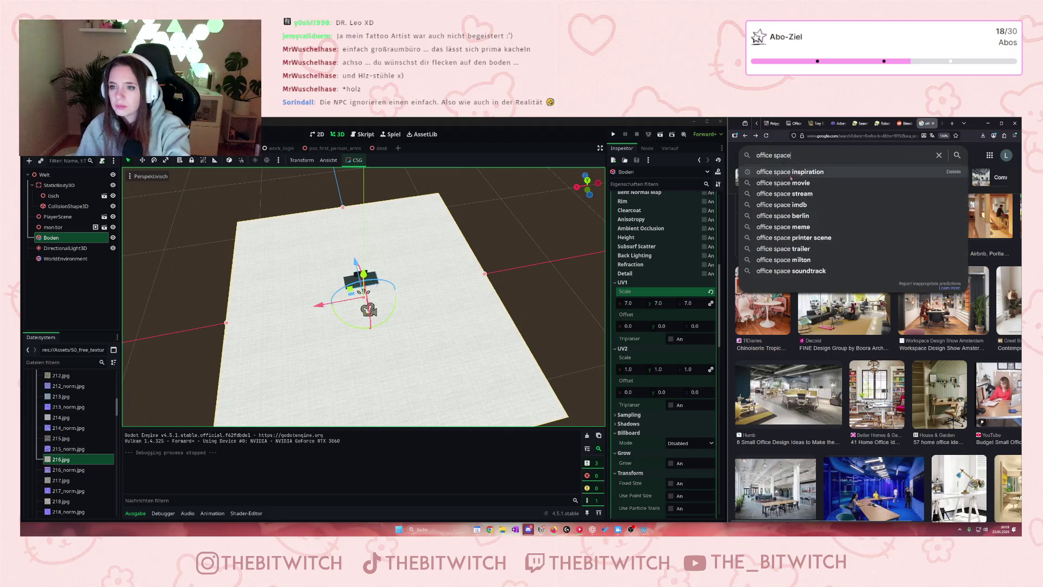
pyautogui.press('Return')
pyautogui.scroll(-5, 873, 294)
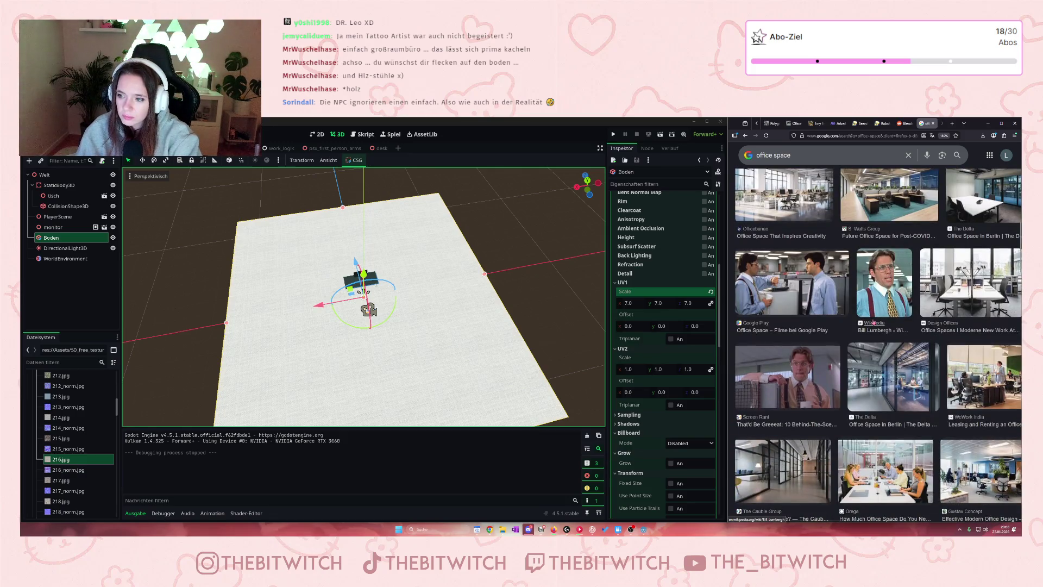
pyautogui.click(979, 295)
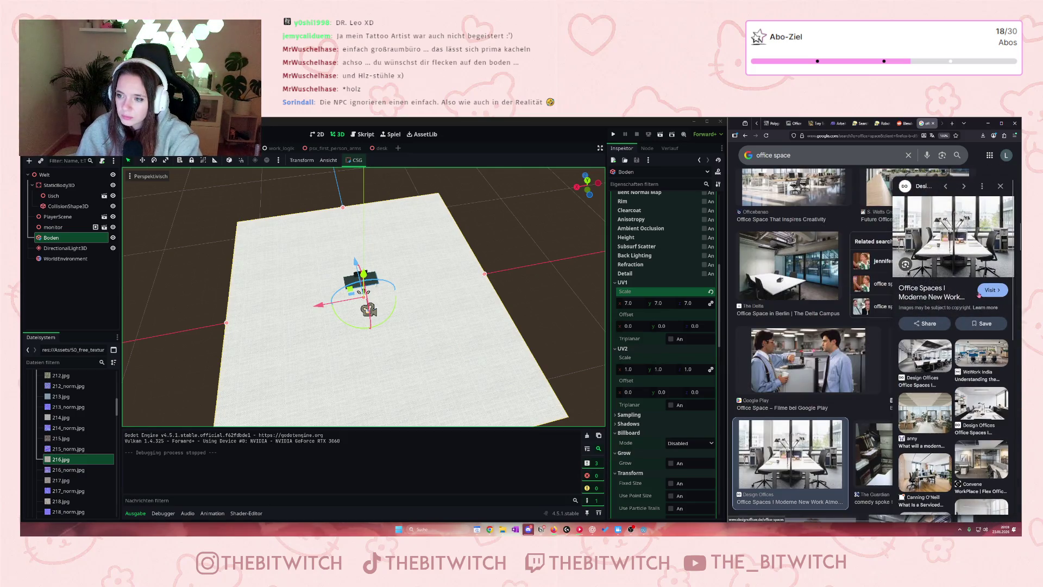
pyautogui.scroll(-8, 838, 290)
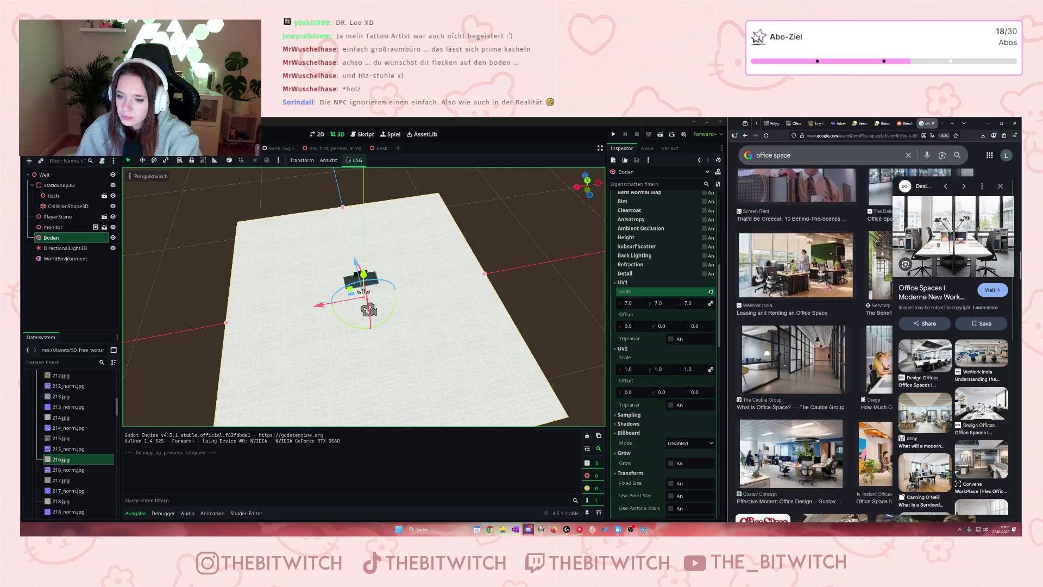
pyautogui.scroll(-3, 823, 359)
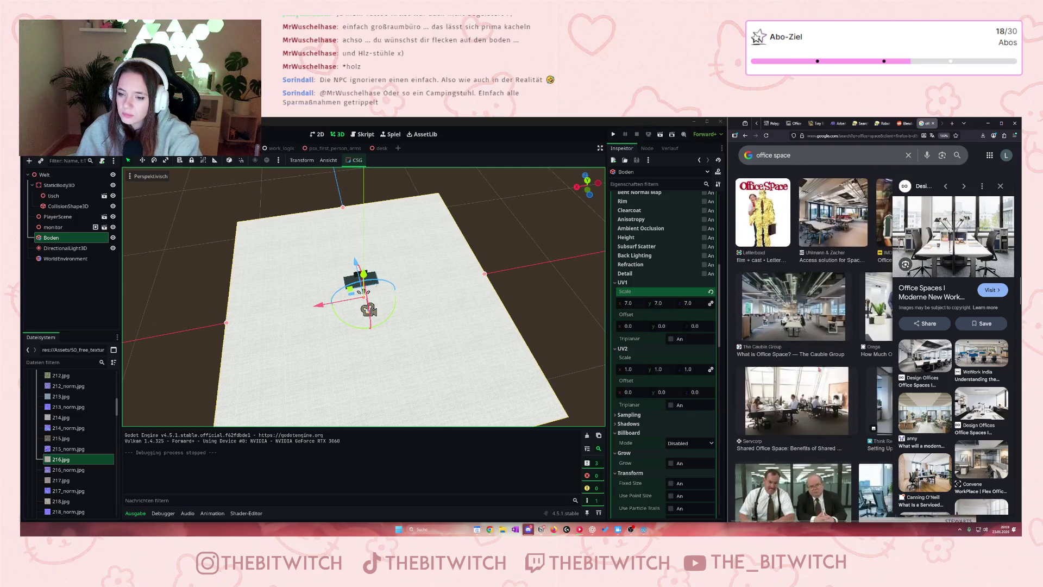
pyautogui.click(797, 401)
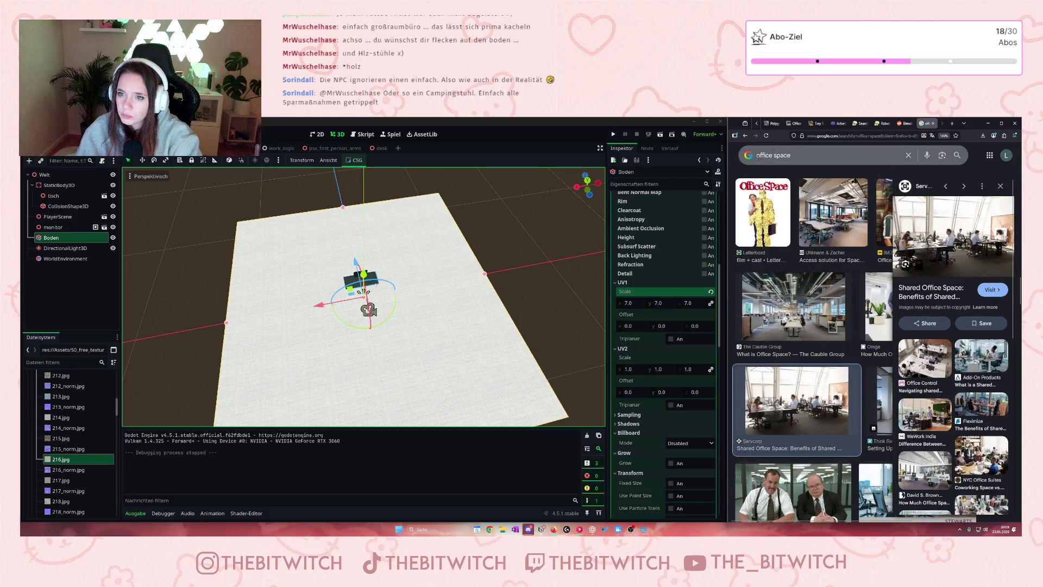
# Search images for 'real office space' and scroll through the results
pyautogui.click(847, 156)
pyautogui.write('real')
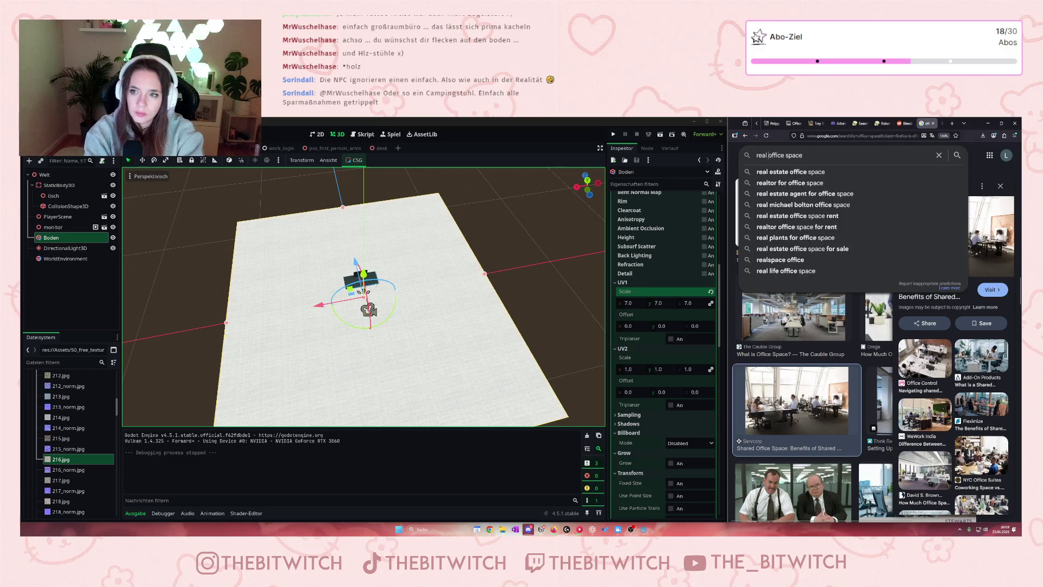
pyautogui.press('Return')
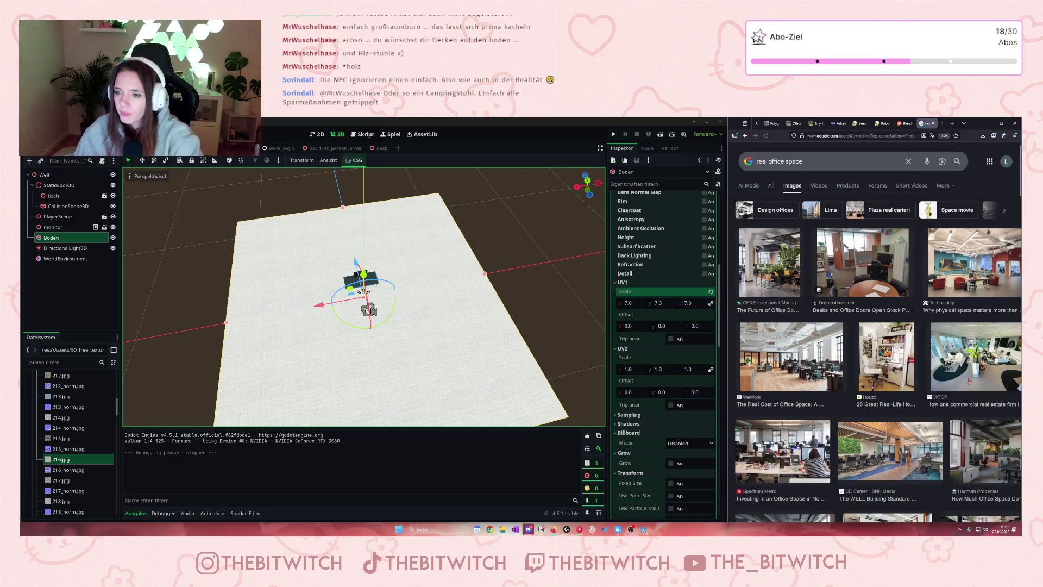
pyautogui.scroll(-4, 969, 381)
pyautogui.scroll(-3, 879, 345)
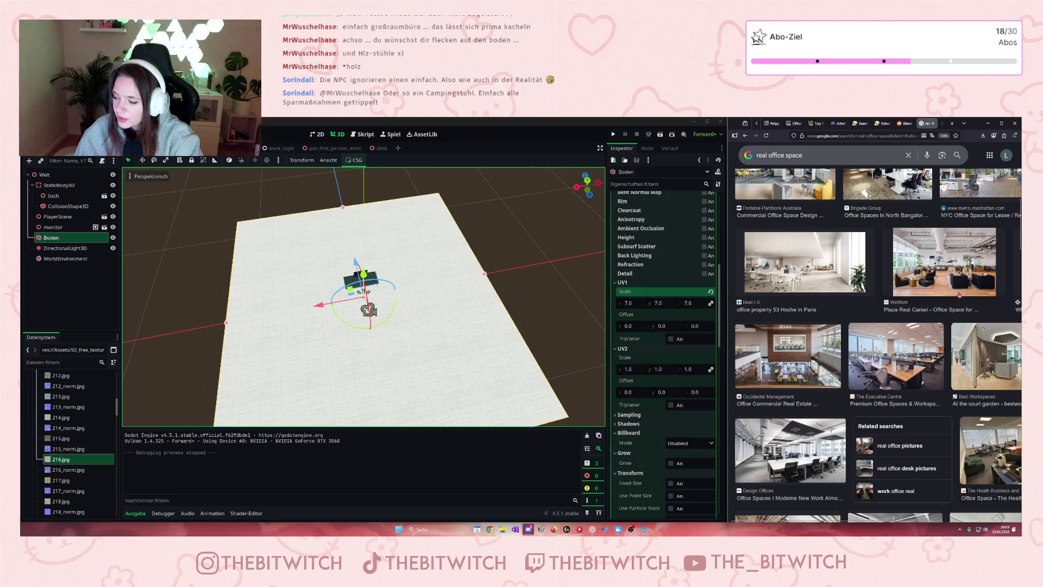
pyautogui.scroll(-4, 941, 299)
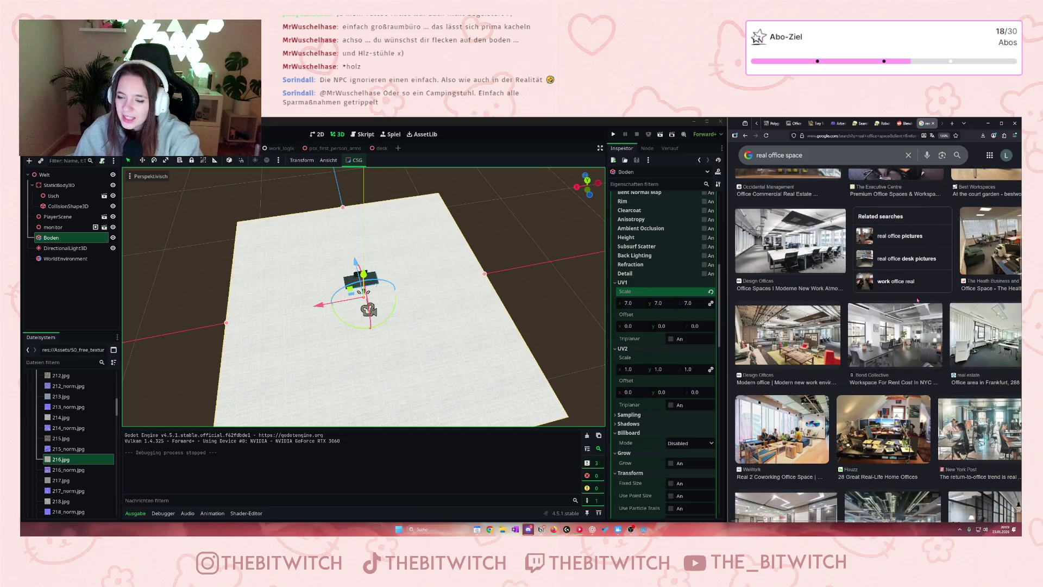
pyautogui.scroll(-2, 918, 300)
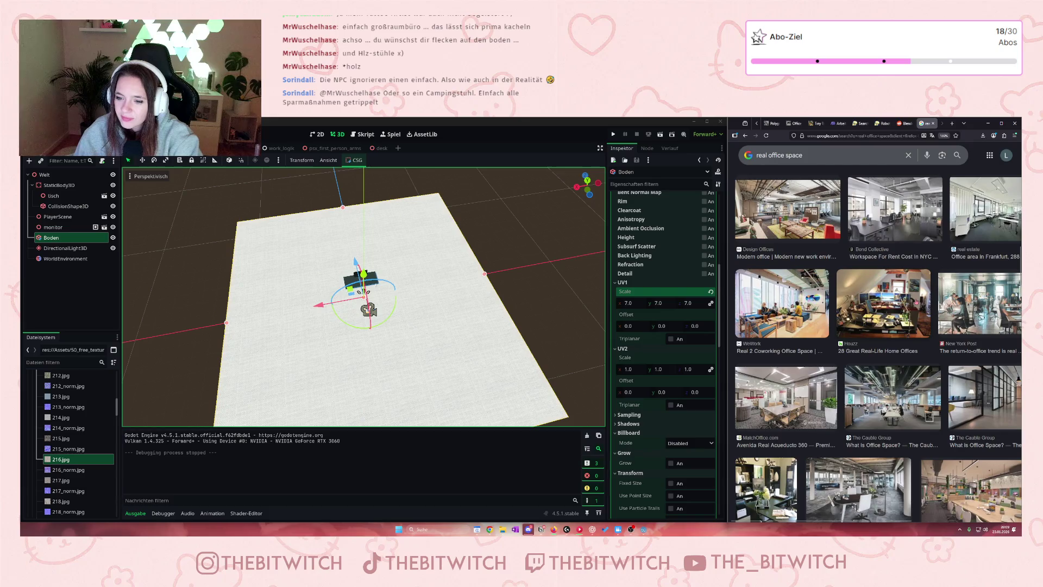
pyautogui.scroll(-2, 916, 302)
pyautogui.scroll(-4, 916, 301)
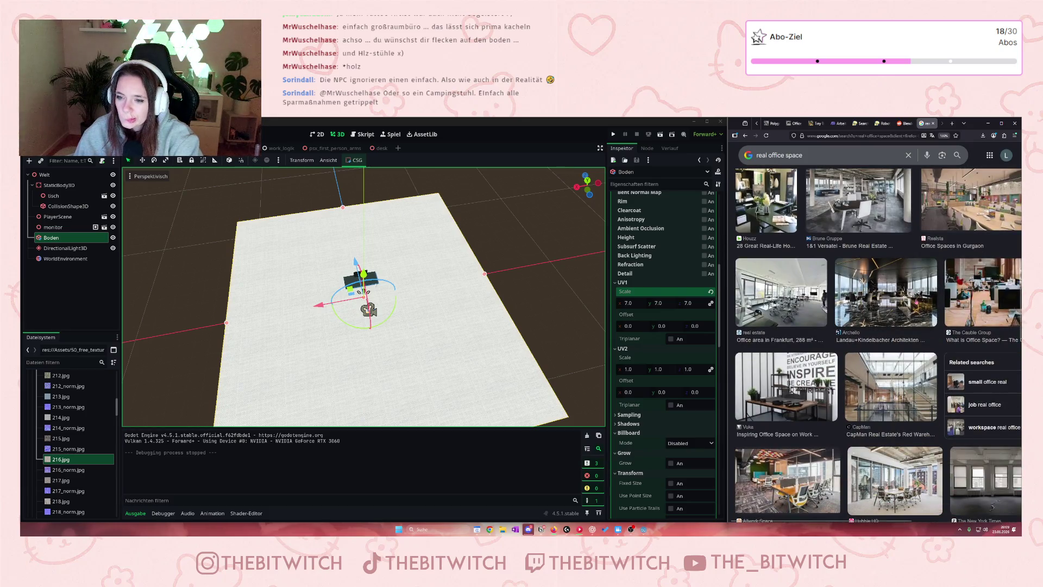
pyautogui.scroll(-3, 916, 302)
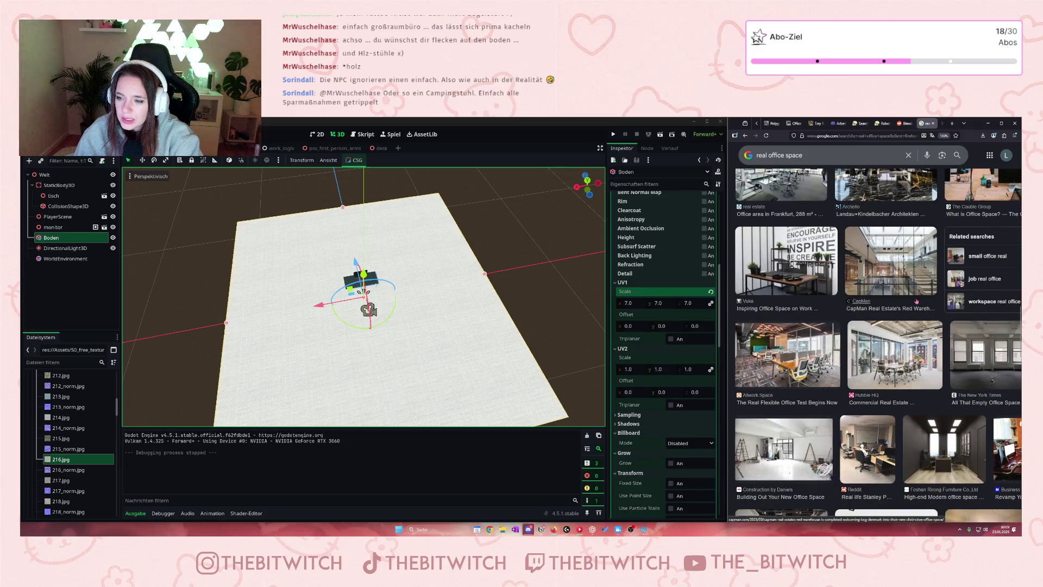
pyautogui.scroll(-6, 916, 301)
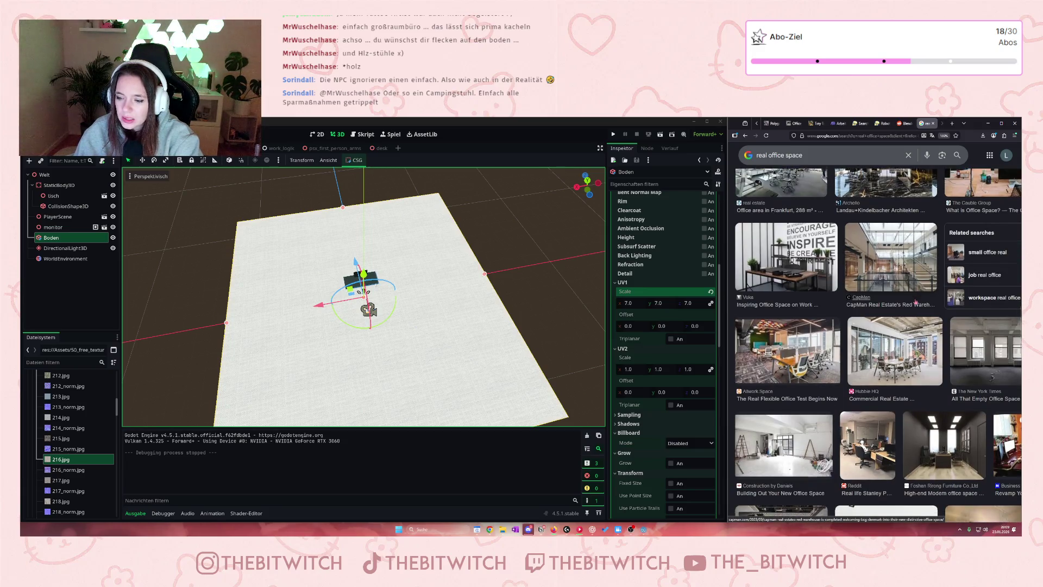
pyautogui.scroll(-6, 916, 301)
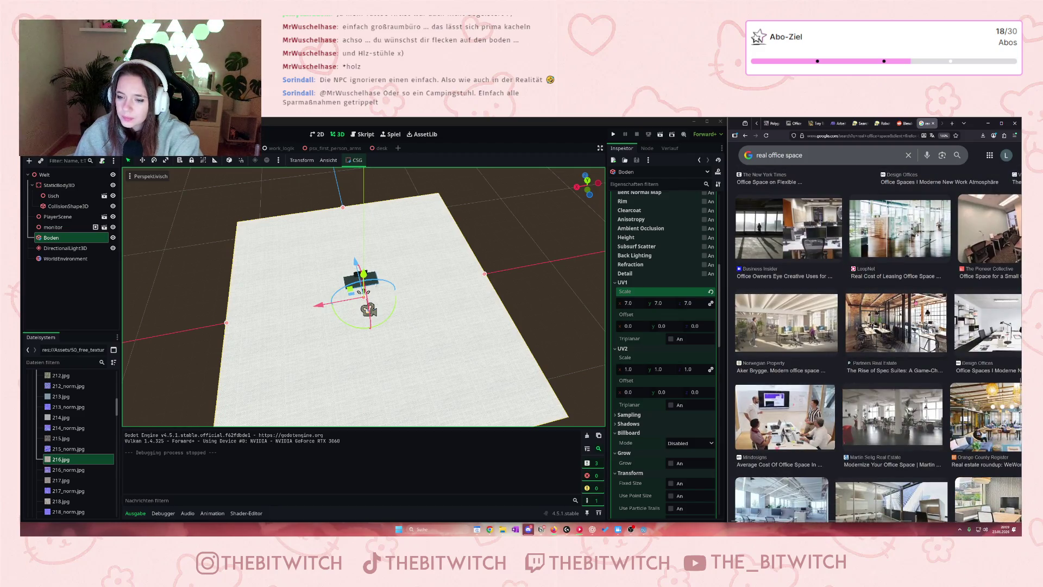
pyautogui.scroll(-3, 916, 303)
pyautogui.scroll(-4, 916, 303)
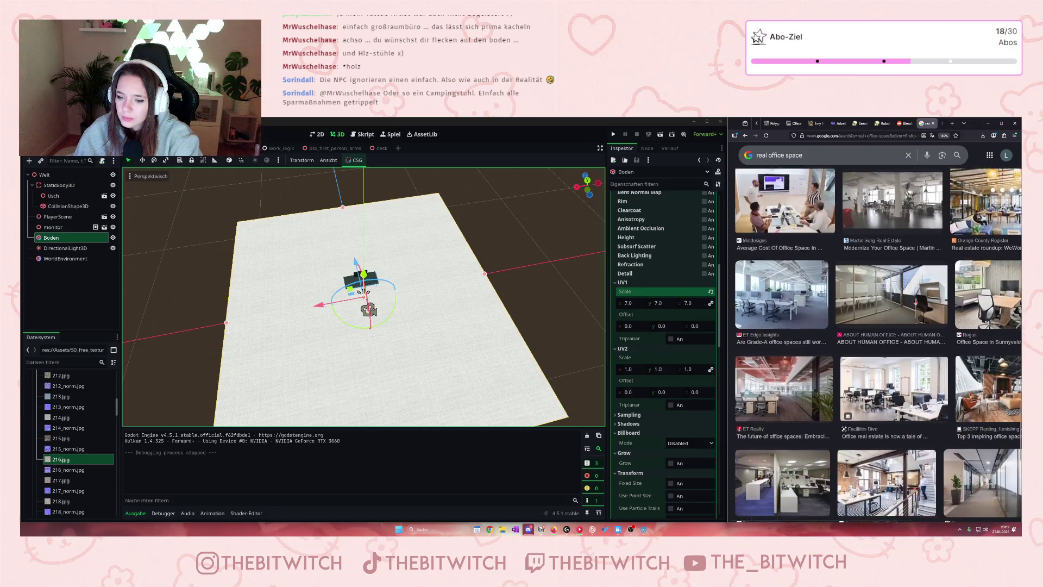
pyautogui.scroll(-3, 916, 302)
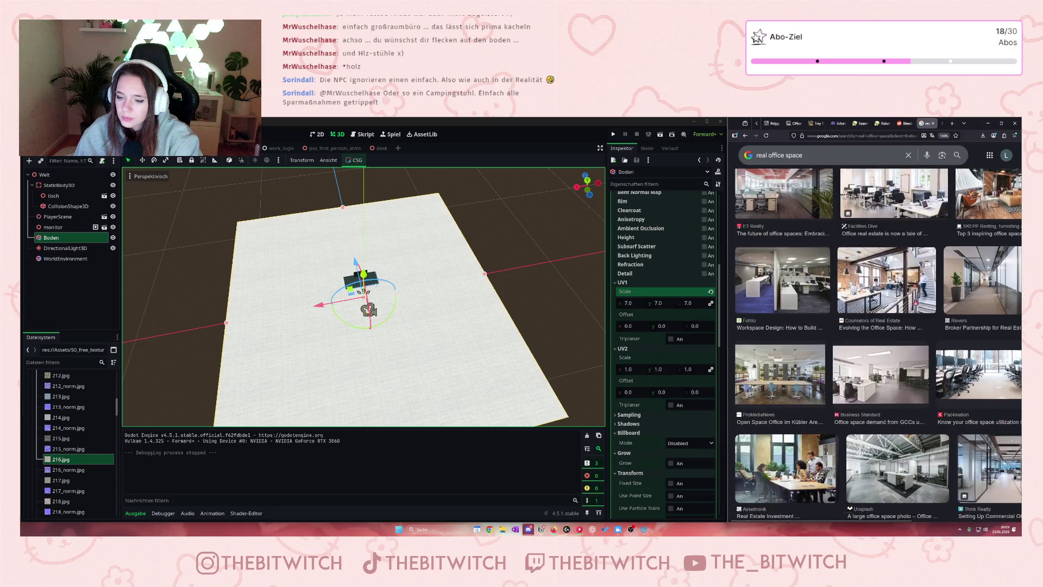
pyautogui.scroll(4, 301, 239)
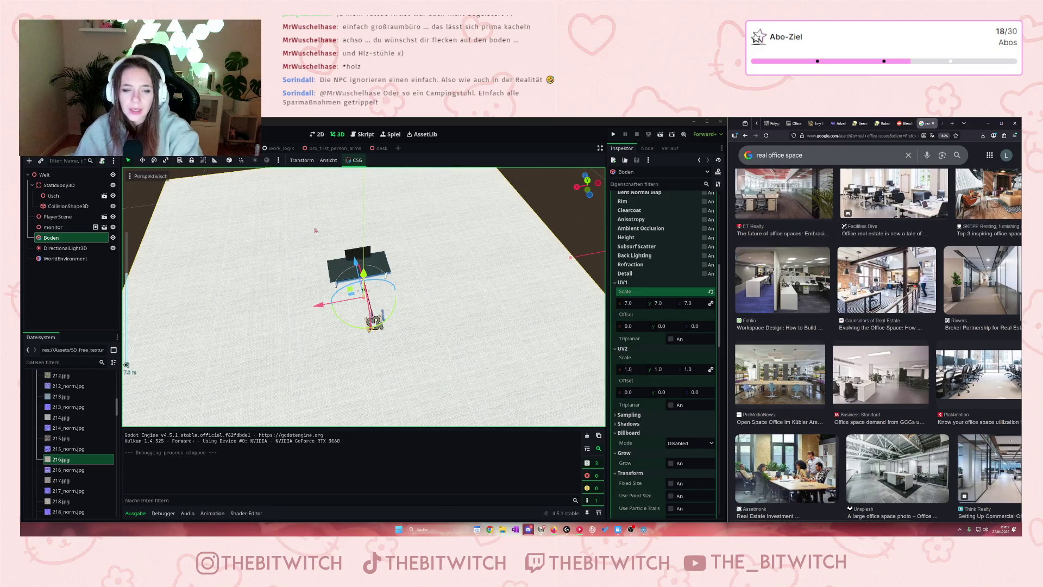
pyautogui.scroll(-2, 314, 233)
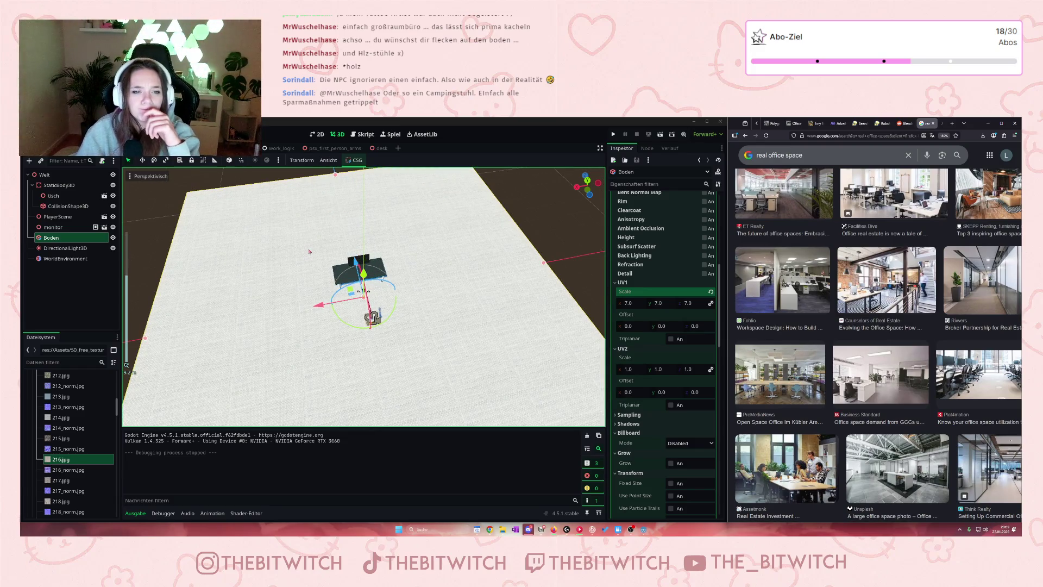
# Collapse the 50_free_textures_5 folder in the FileSystem dock
pyautogui.scroll(-2, 310, 251)
pyautogui.scroll(-5, 292, 266)
pyautogui.scroll(2, 257, 322)
pyautogui.scroll(6, 78, 413)
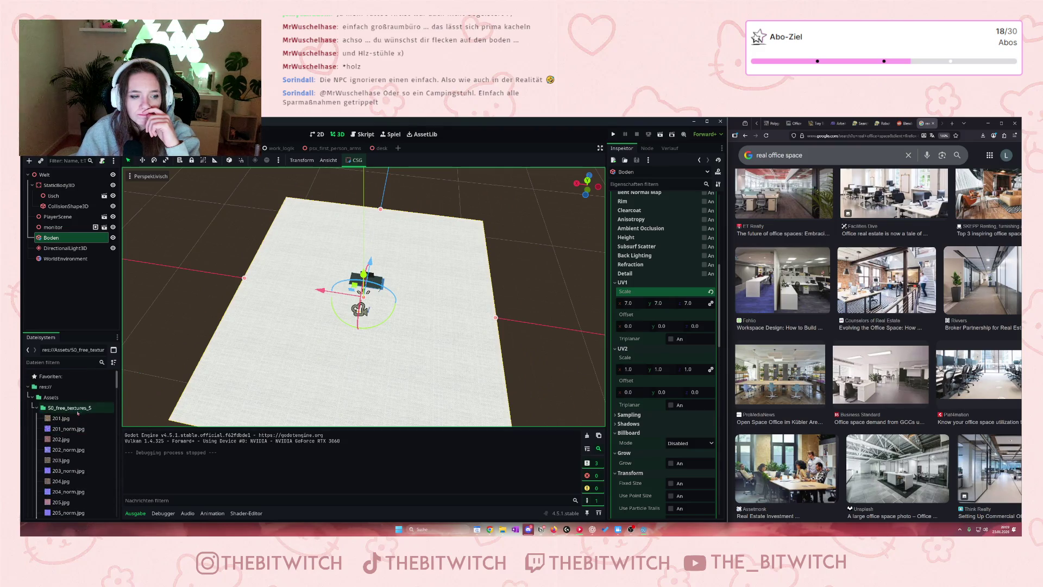
pyautogui.click(36, 408)
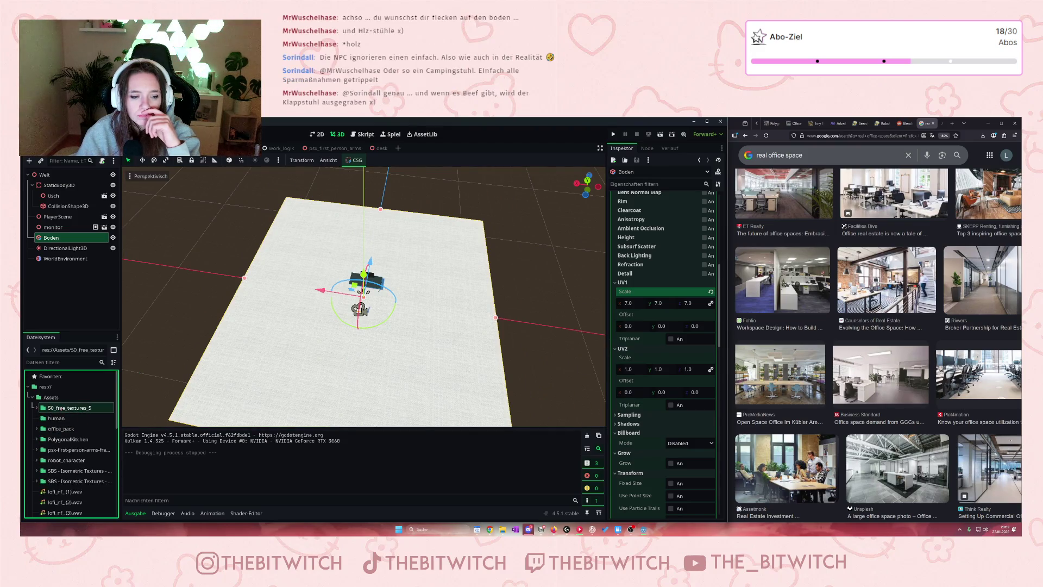
# Orbit the viewport to face the floor head-on from the front
pyautogui.scroll(-2, 248, 322)
pyautogui.moveTo(248, 322)
pyautogui.mouseDown()
pyautogui.moveTo(375, 369)
pyautogui.moveTo(375, 392)
pyautogui.mouseUp()
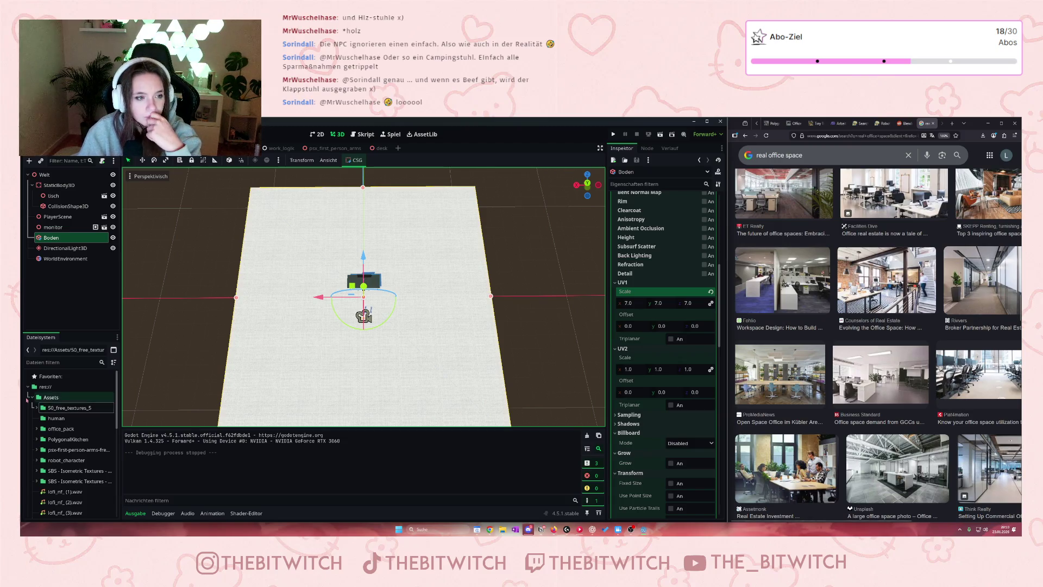
pyautogui.scroll(-3, 51, 411)
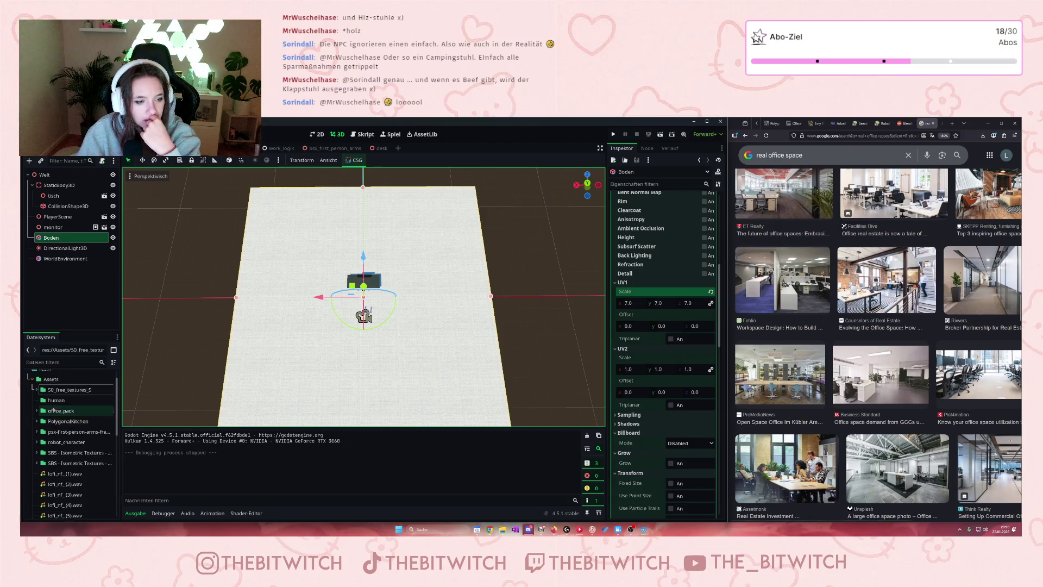
pyautogui.scroll(-5, 55, 406)
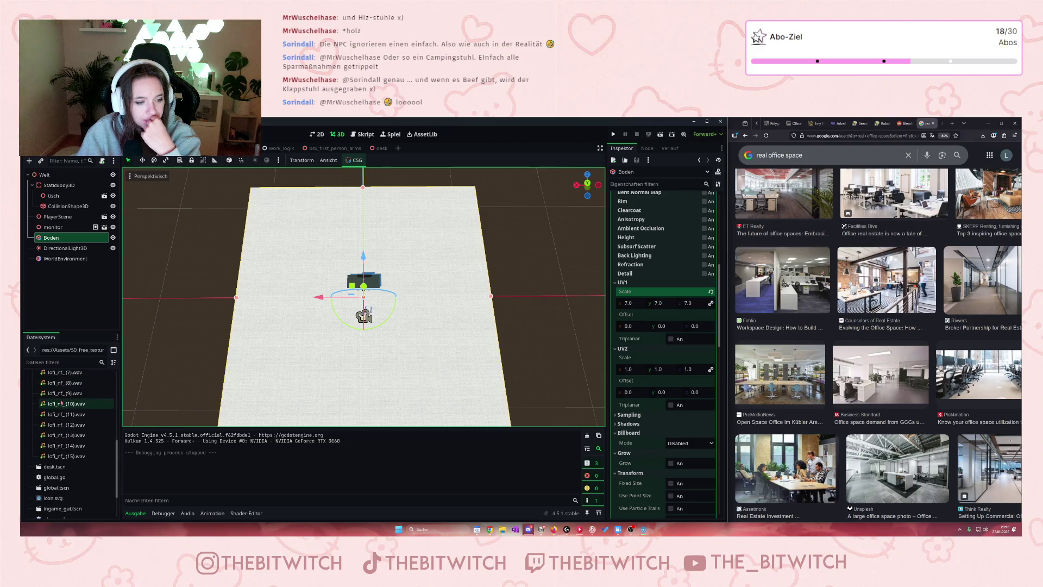
pyautogui.scroll(8, 62, 403)
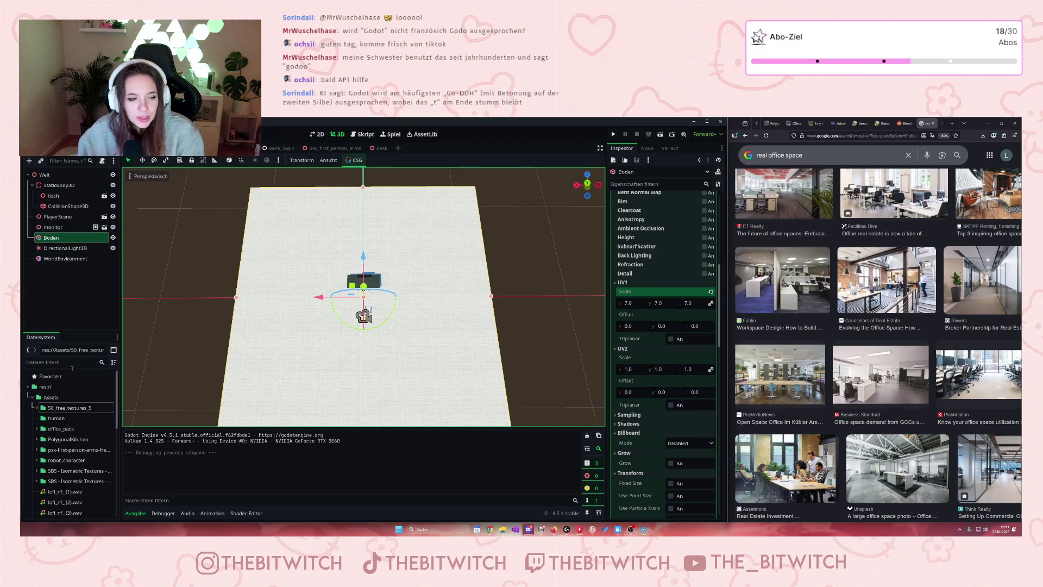
# Zoom the 3D viewport in and out on the textured Boden floor
pyautogui.scroll(5, 320, 269)
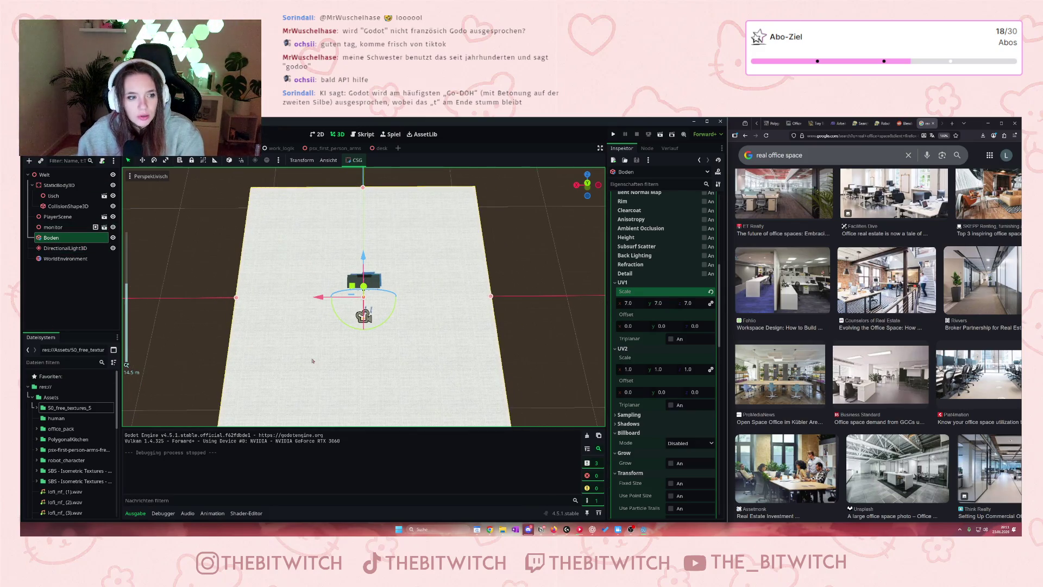
pyautogui.scroll(-2, 300, 326)
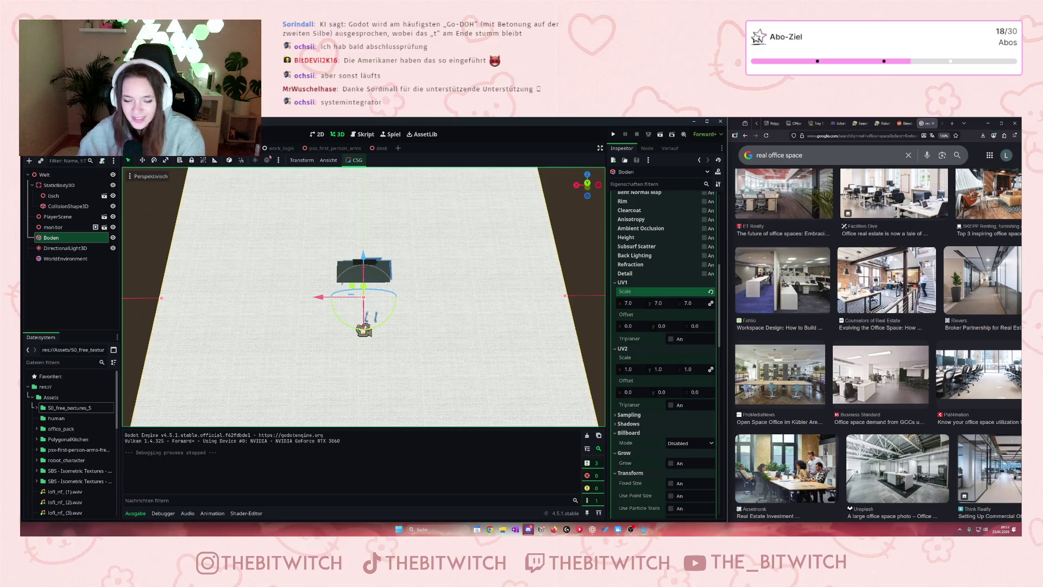
pyautogui.scroll(-4, 409, 291)
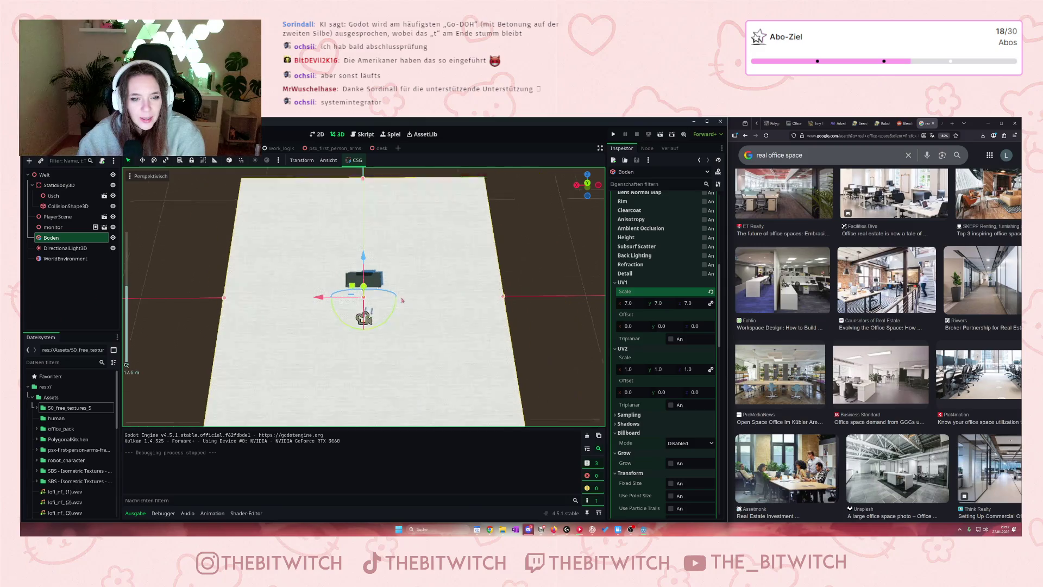
pyautogui.scroll(3, 409, 291)
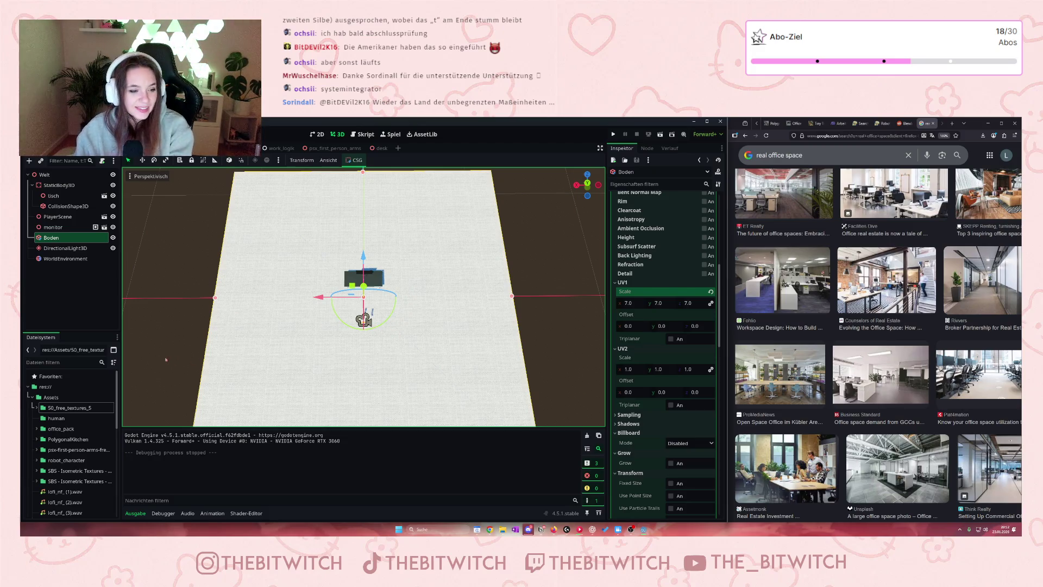
# Select the root Welt node in the Scene dock to show its Node3D properties
pyautogui.click(54, 176)
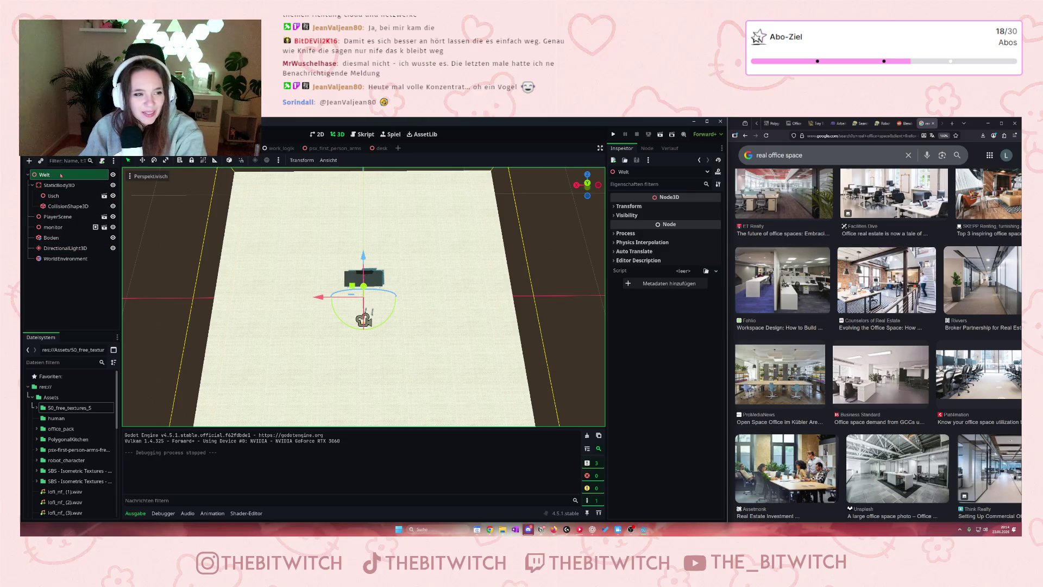
# Add a CSGBox3D node under Welt by searching 'csg', then open a new browser tab
pyautogui.rightClick(60, 183)
pyautogui.click(409, 257)
pyautogui.hotkey('ctrl', 'a')
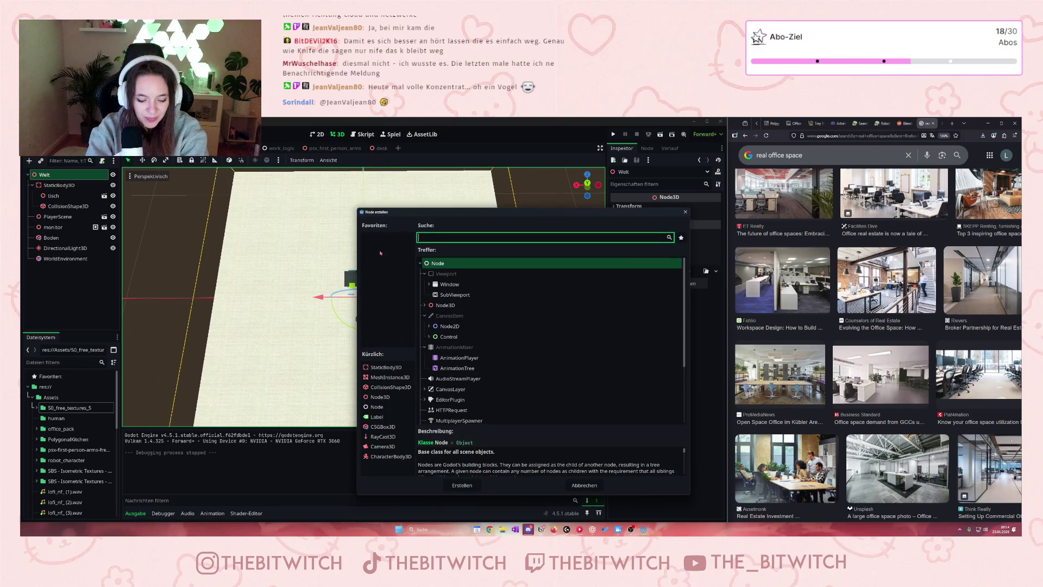
pyautogui.write('csg')
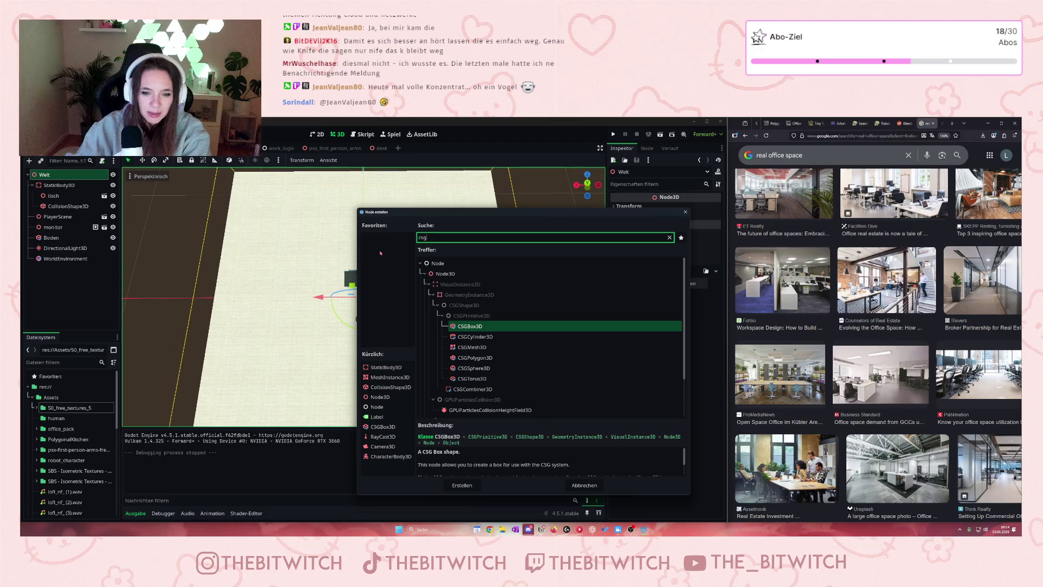
pyautogui.doubleClick(470, 326)
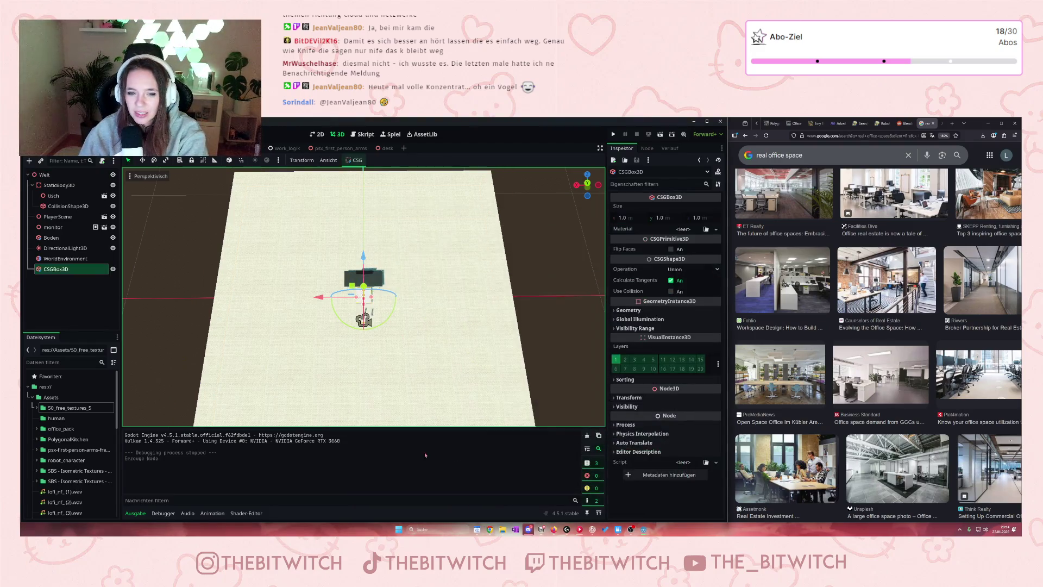
pyautogui.click(952, 123)
# Search 'csgbox' and read the Godot Docs for CSGBox3D, CSGPrimitive3D and CSGShape3D
pyautogui.write('csgbox')
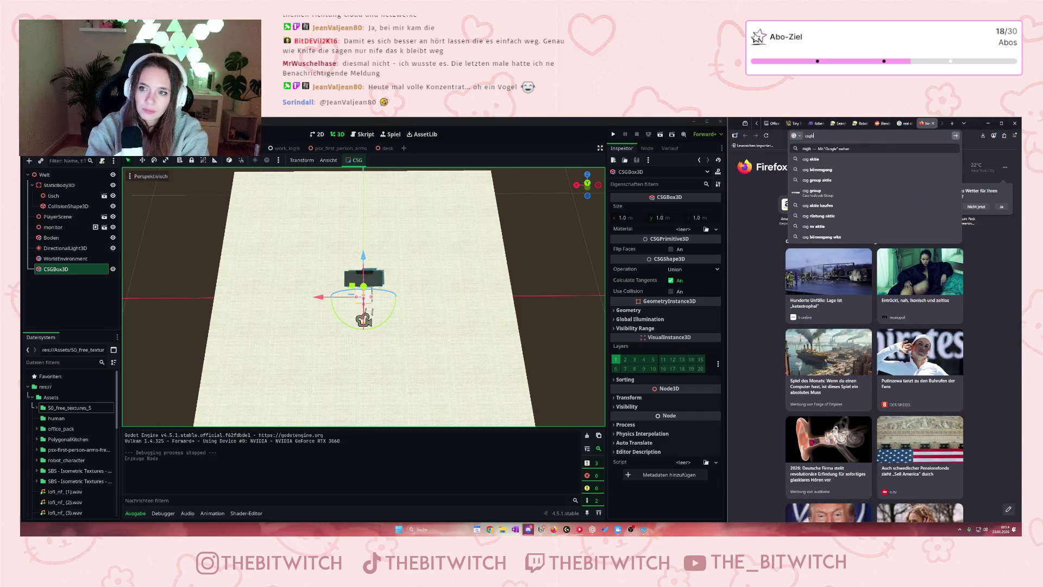
pyautogui.press('Return')
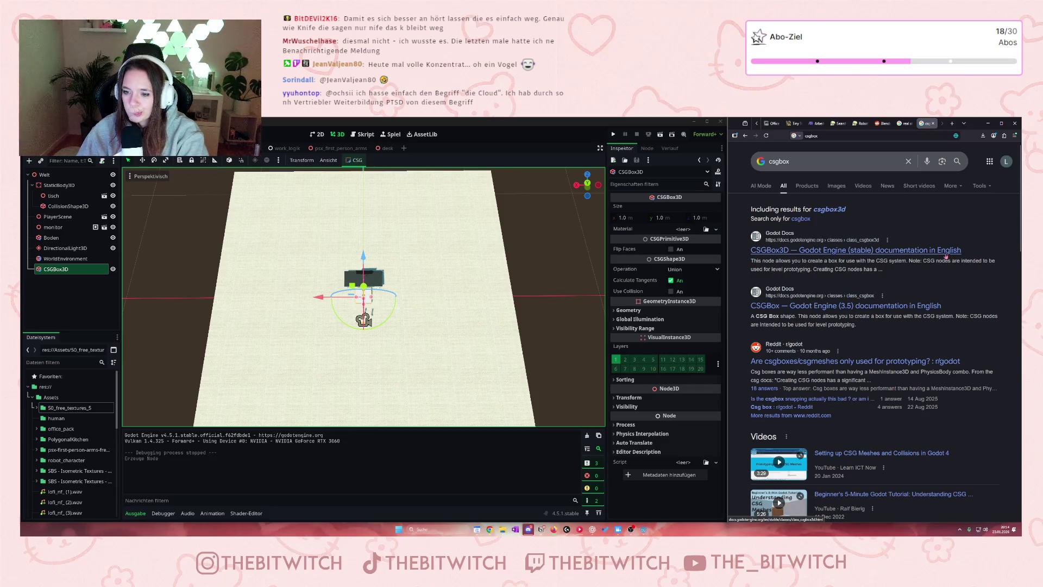
pyautogui.click(893, 251)
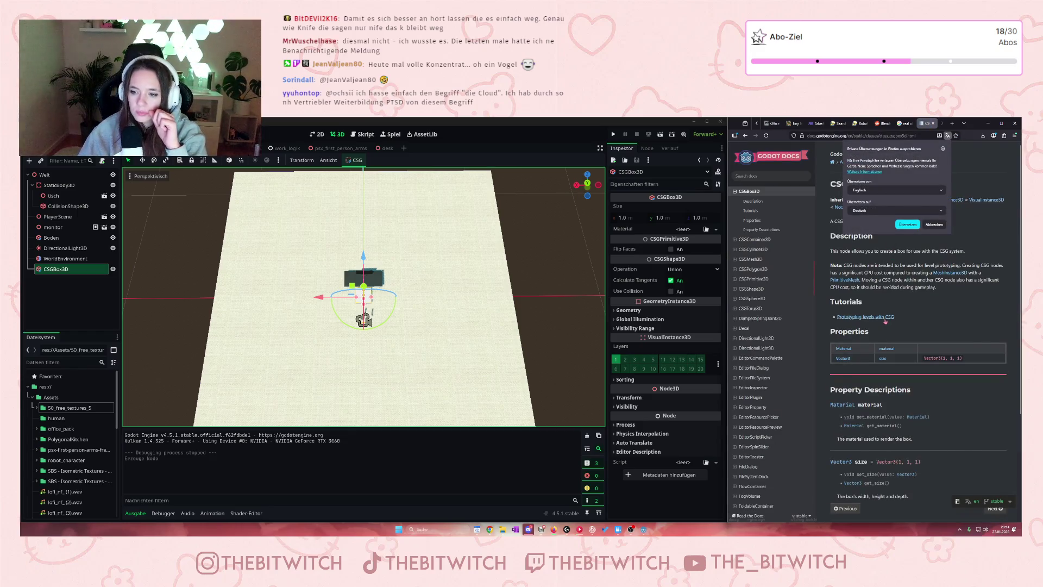
pyautogui.click(923, 226)
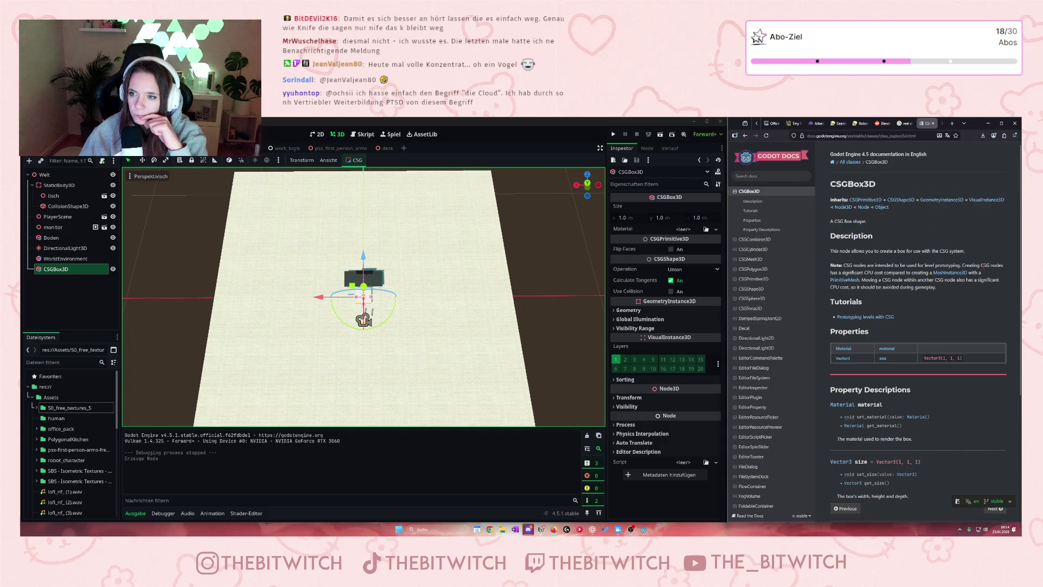
pyautogui.click(855, 200)
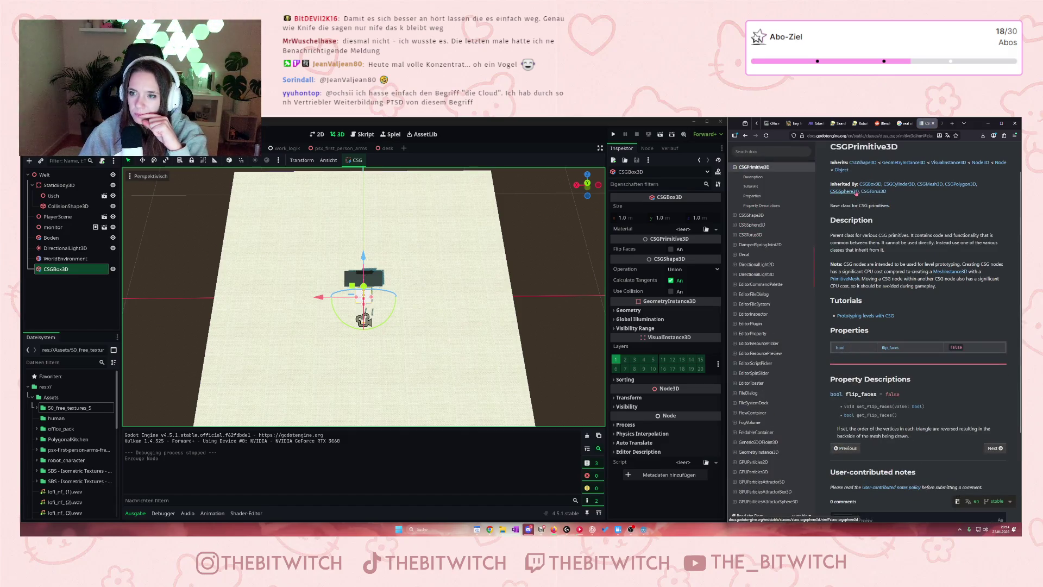
pyautogui.click(862, 162)
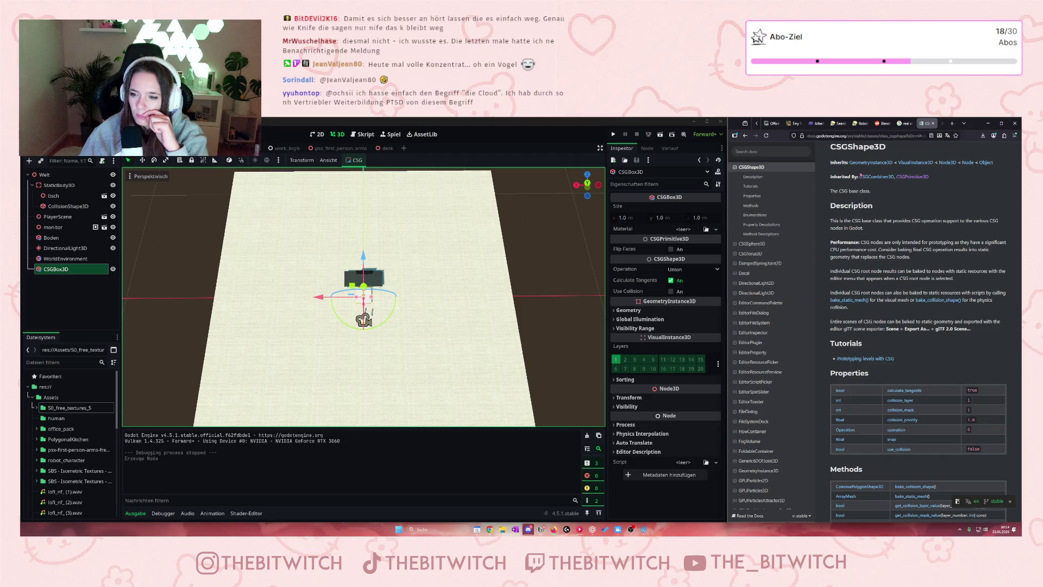
# Run a new web search for 'csg' from the address bar
pyautogui.click(876, 136)
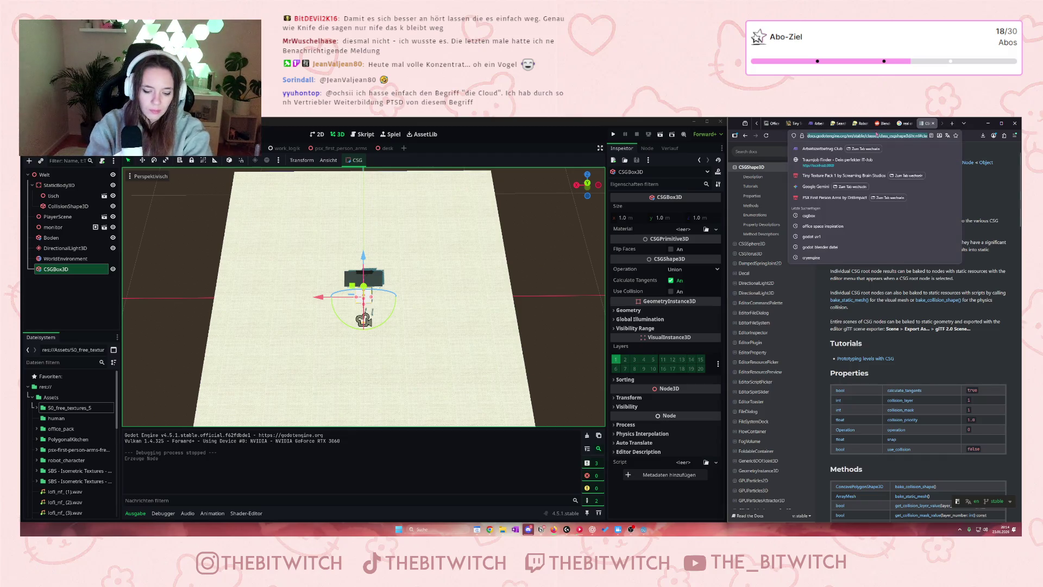
pyautogui.write('csg')
pyautogui.press('Return')
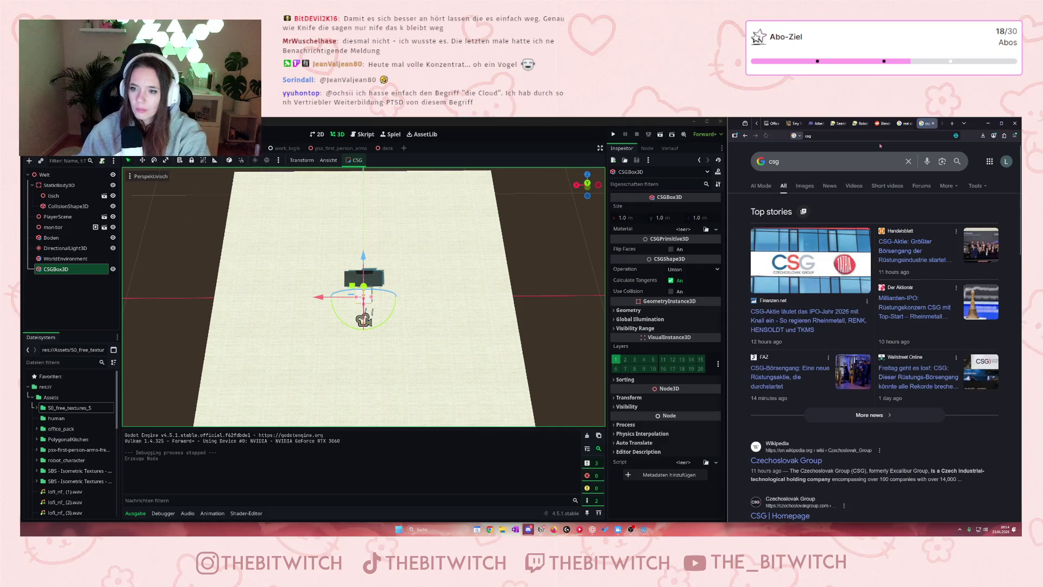
# Search Google for 'wofür steht csg'
pyautogui.click(769, 163)
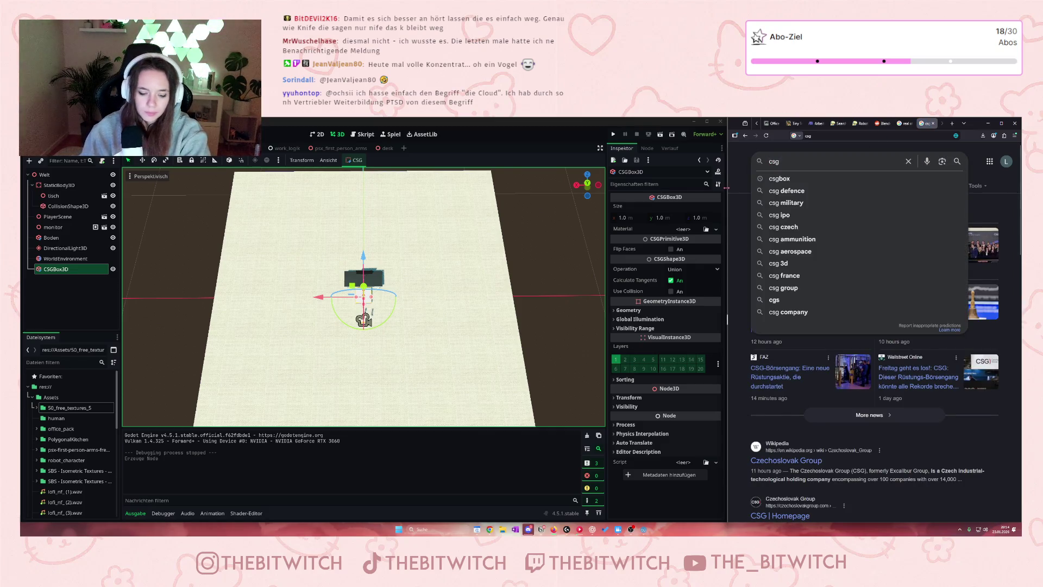
pyautogui.write('wofür st')
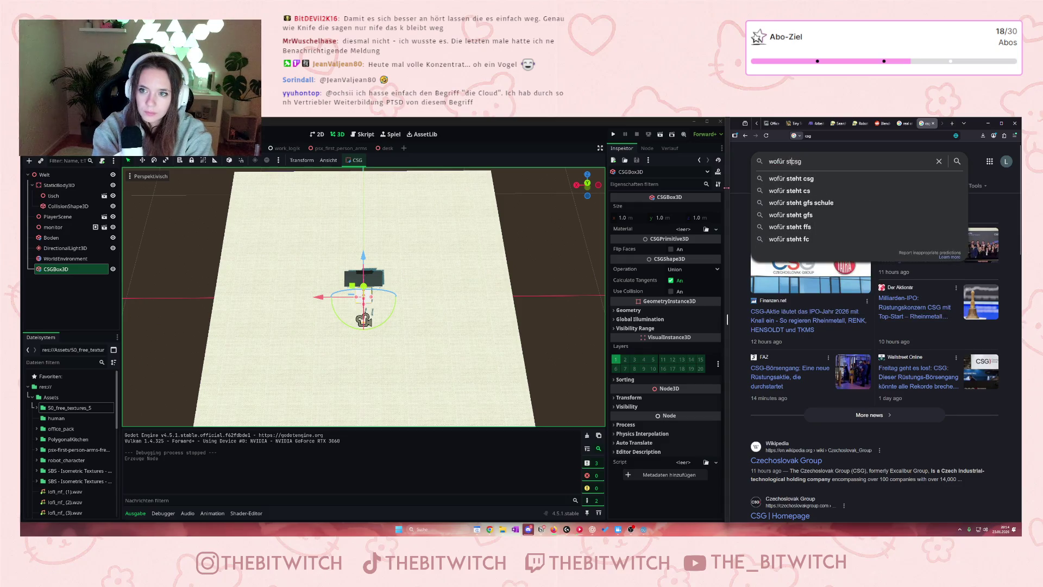
pyautogui.write('eht')
pyautogui.press('Return')
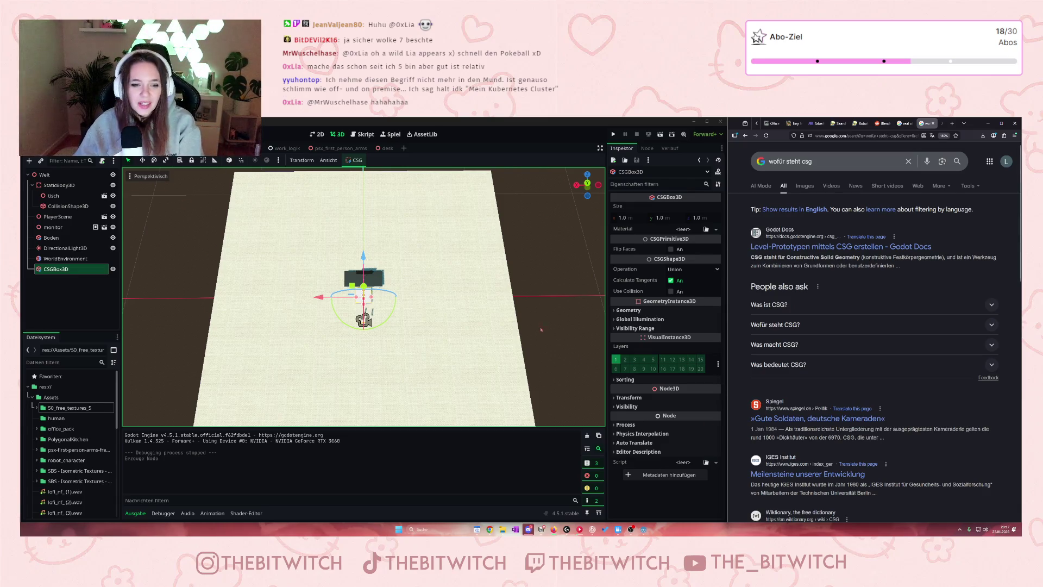
# Review the results, then select the Boden floor in Godot to inspect its material
pyautogui.scroll(5, 373, 308)
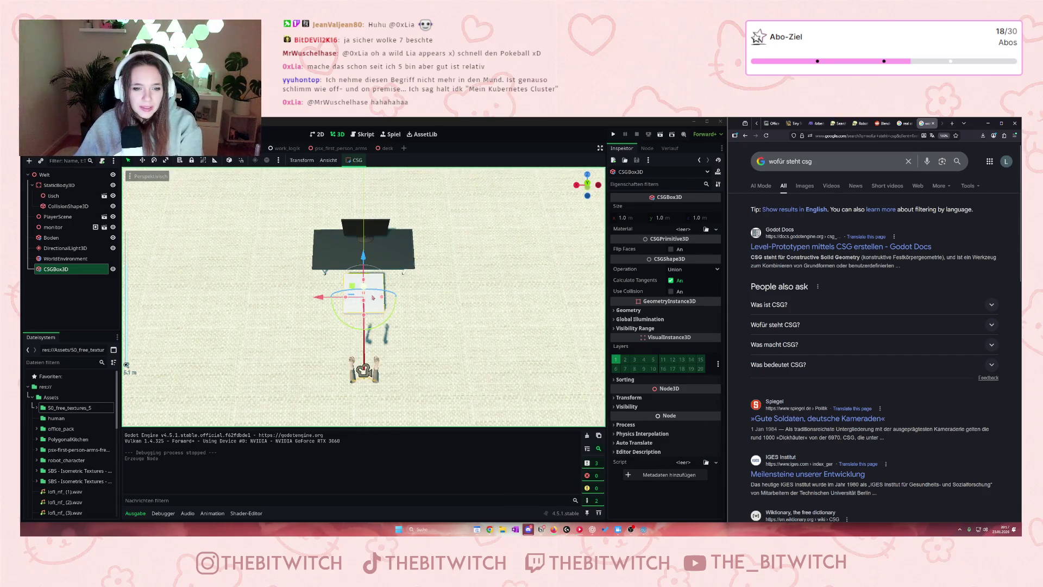
pyautogui.scroll(-10, 373, 303)
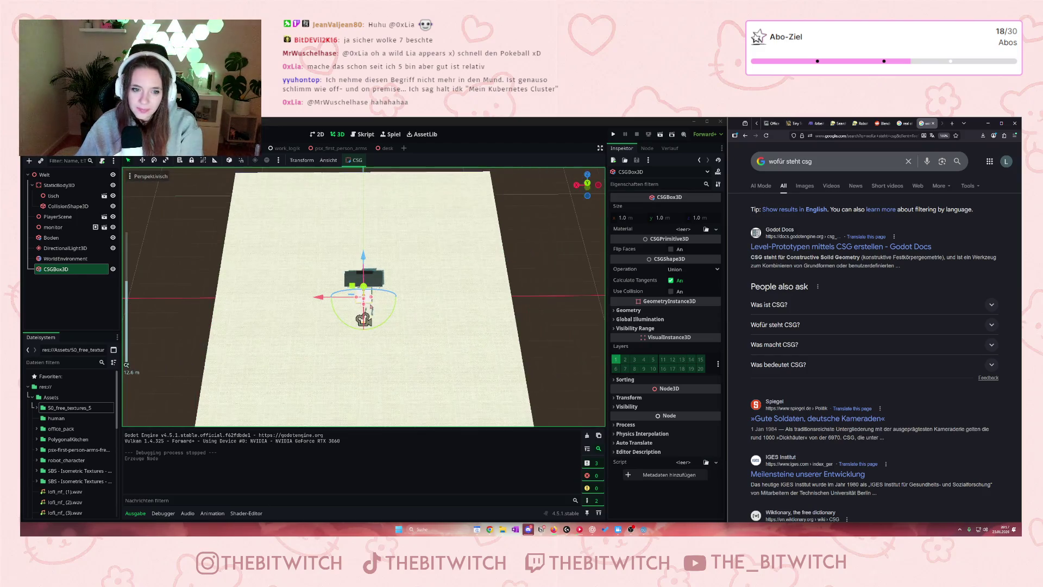
pyautogui.click(442, 295)
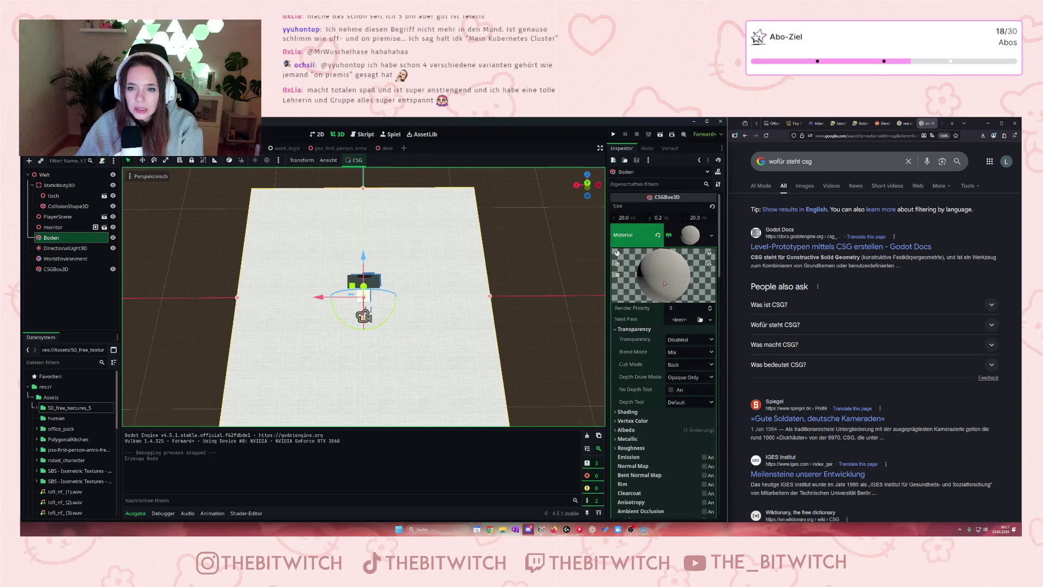
# Select the CSGBox3D and set its width to 20 m
pyautogui.click(370, 300)
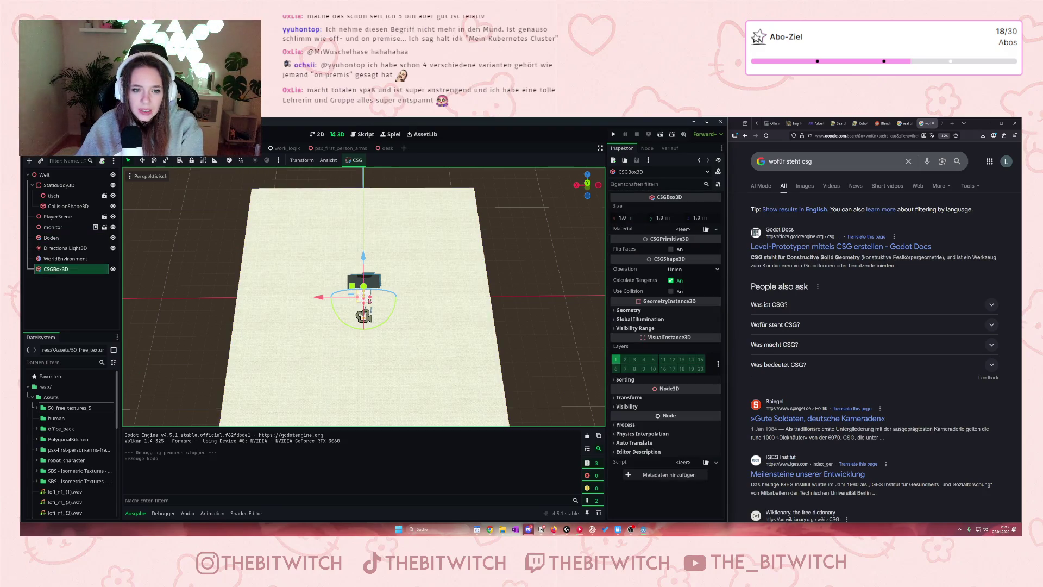
pyautogui.click(622, 218)
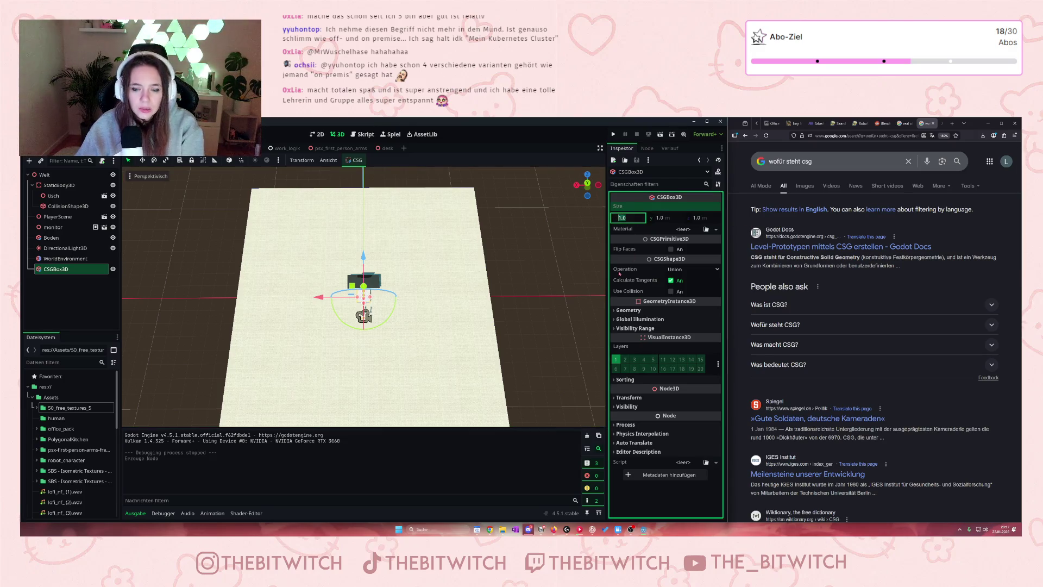
pyautogui.write('20')
pyautogui.press('Return')
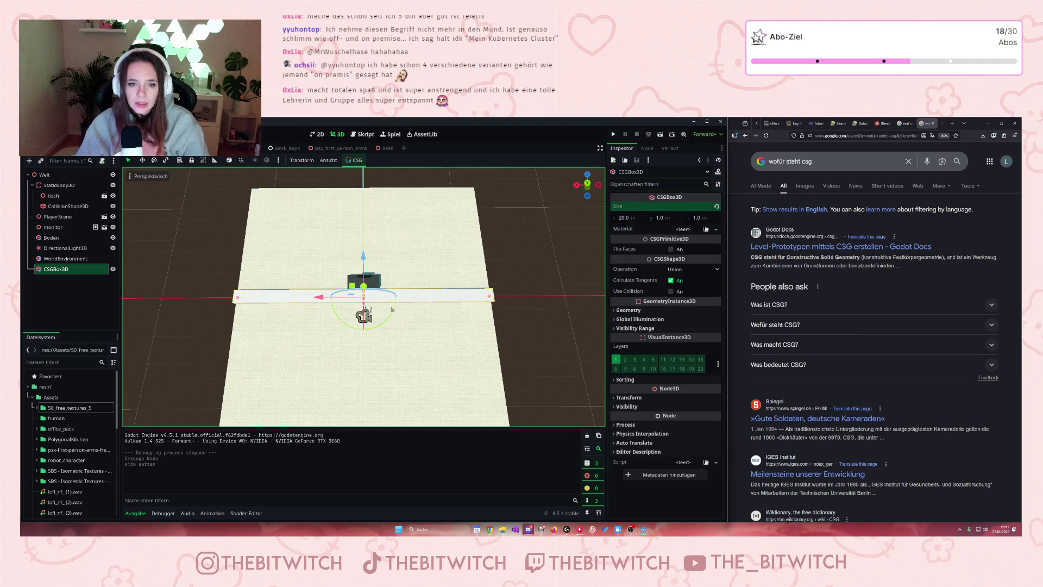
# Slide the wall box to the floor's far edge and raise it onto the floor
pyautogui.moveTo(422, 300); pyautogui.dragTo(423, 282)
pyautogui.hotkey('ctrl', 'z')
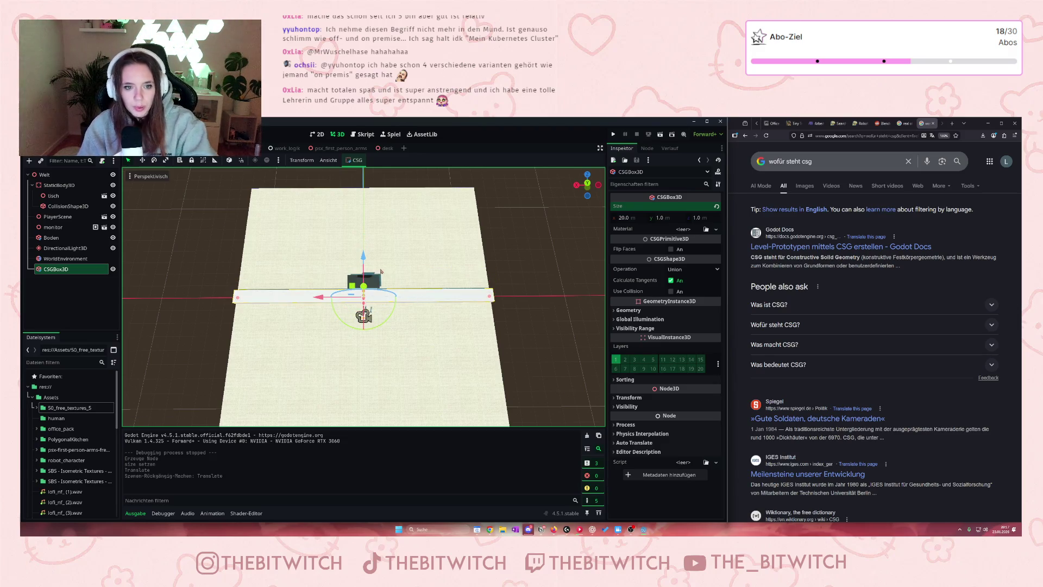
pyautogui.moveTo(363, 256); pyautogui.dragTo(358, 160)
pyautogui.scroll(-3, 372, 202)
pyautogui.moveTo(364, 197); pyautogui.dragTo(364, 195)
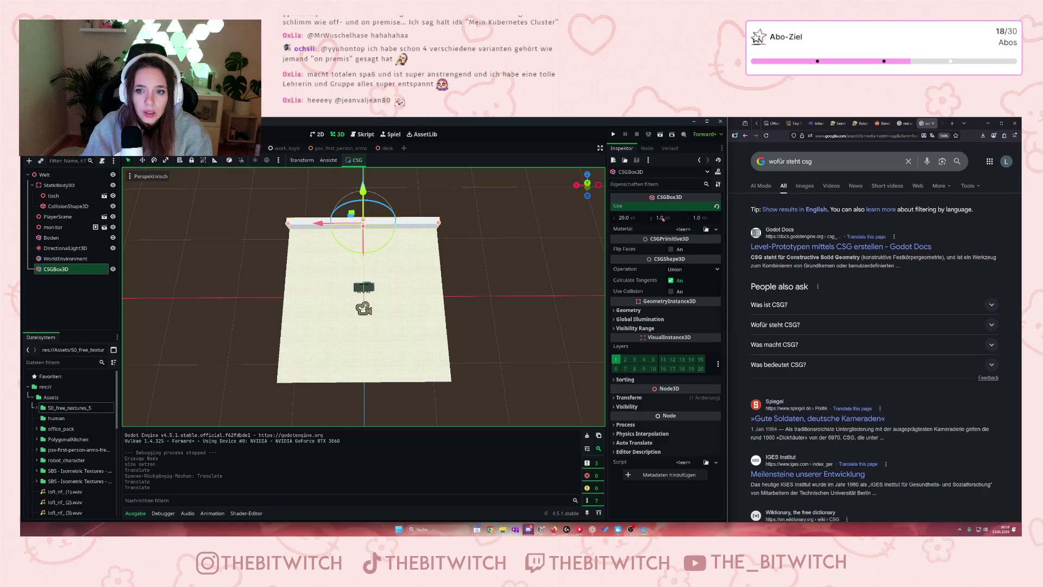
# Set the wall box's Size y to 2, then adjust it to 2.5 m
pyautogui.click(660, 218)
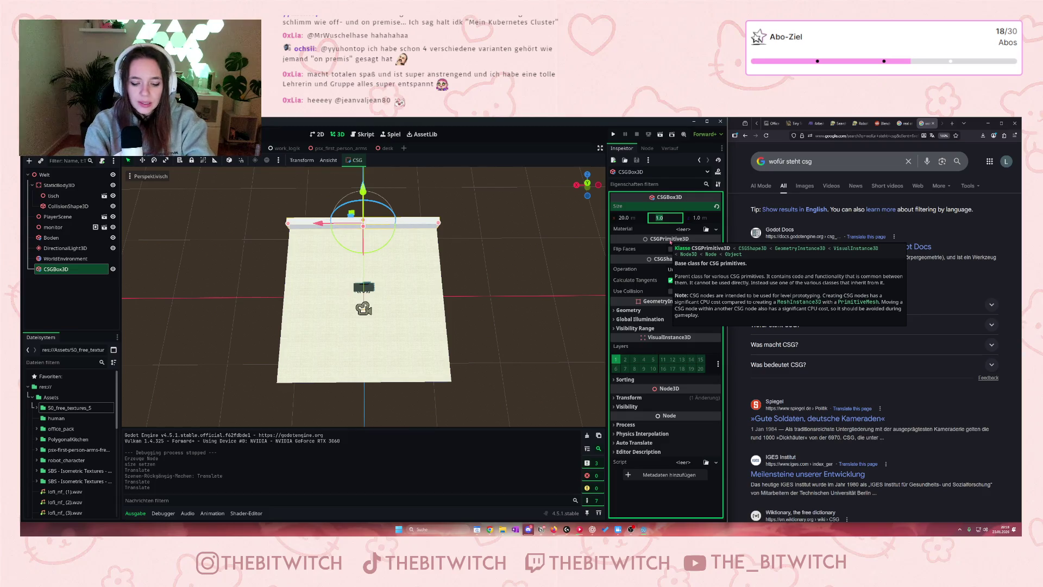
pyautogui.write('2')
pyautogui.press('Return')
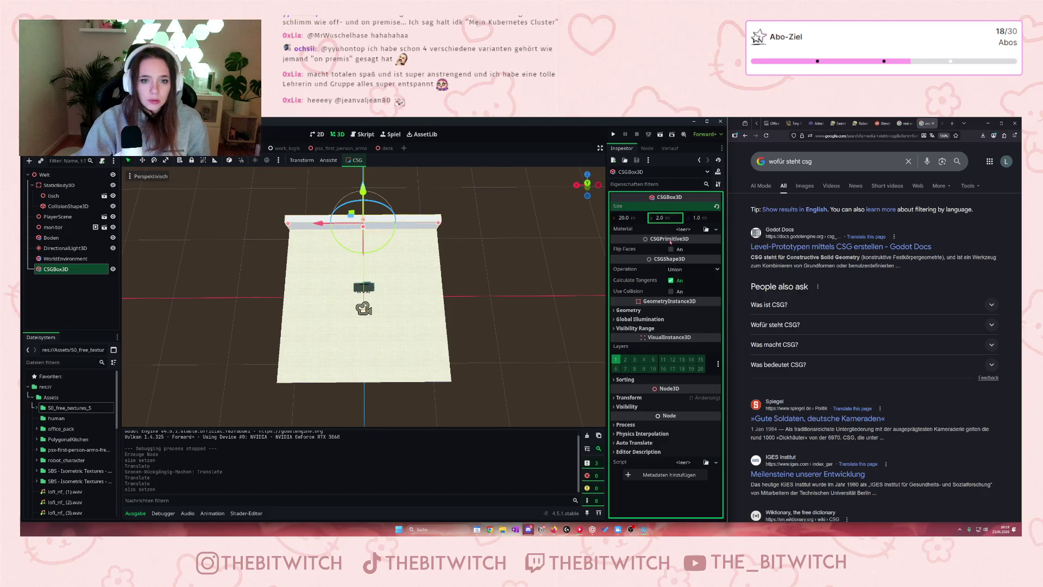
pyautogui.moveTo(391, 212); pyautogui.dragTo(402, 188)
pyautogui.scroll(5, 403, 188)
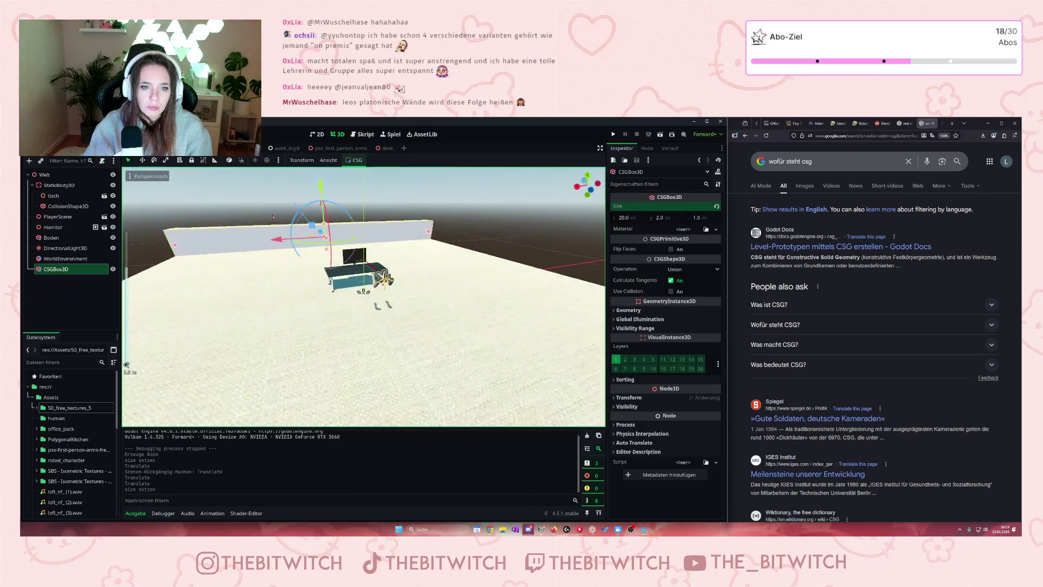
pyautogui.scroll(-5, 280, 229)
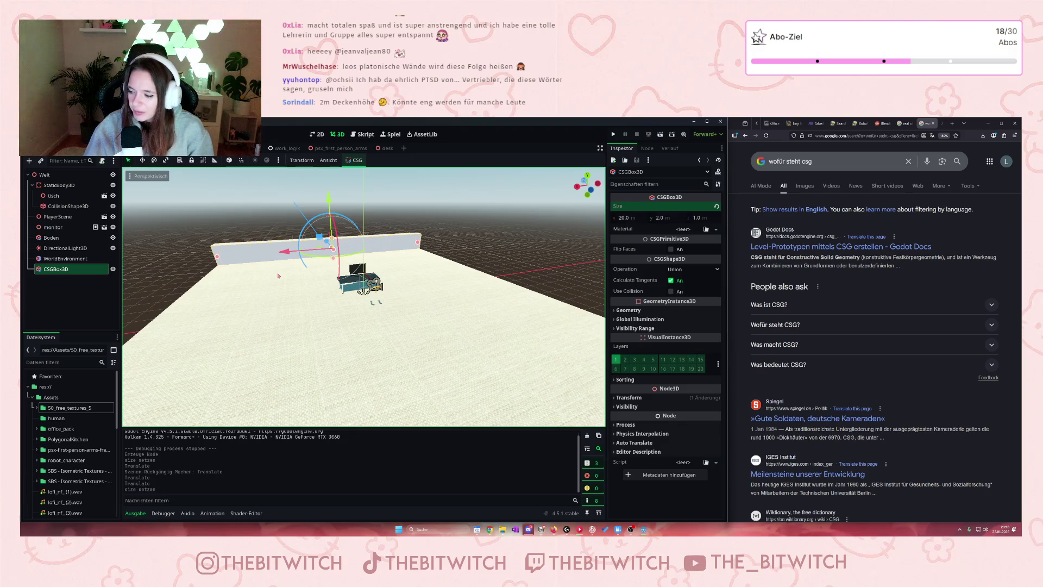
pyautogui.moveTo(659, 217); pyautogui.dragTo(668, 217)
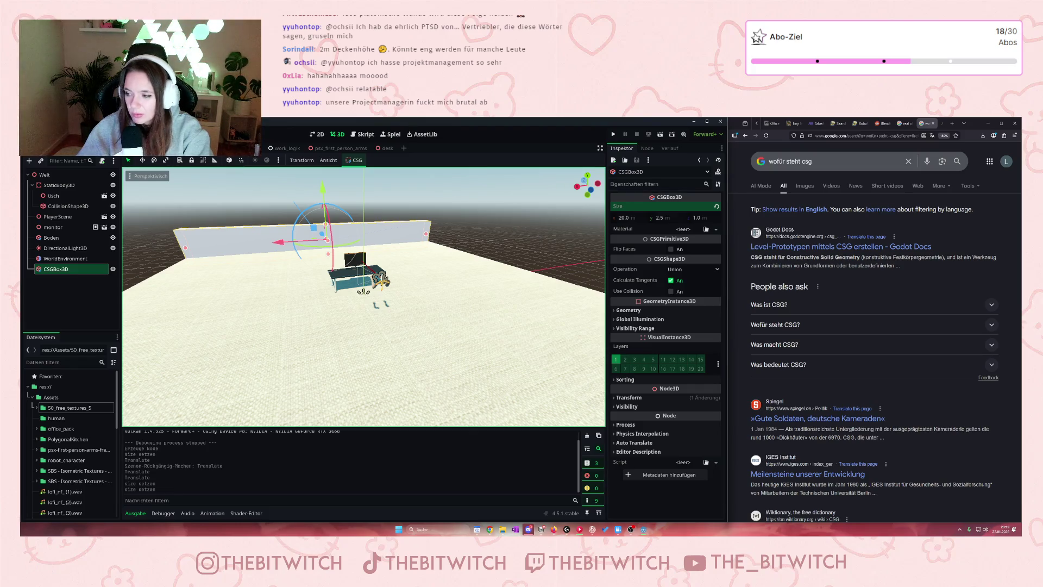
# Paste a copy of the wall box and make it a sibling of the original
pyautogui.scroll(-5, 220, 286)
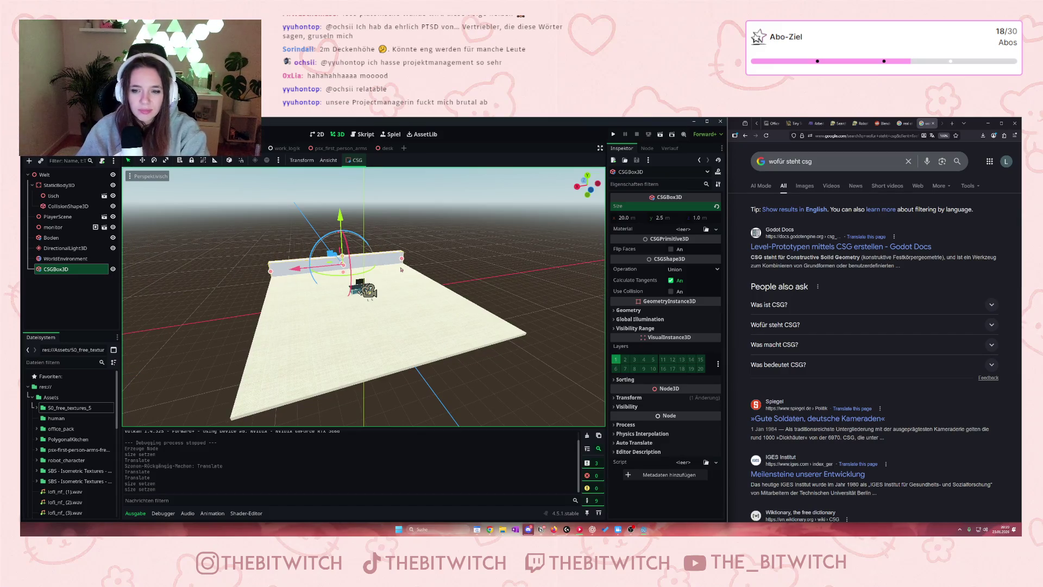
pyautogui.click(71, 268)
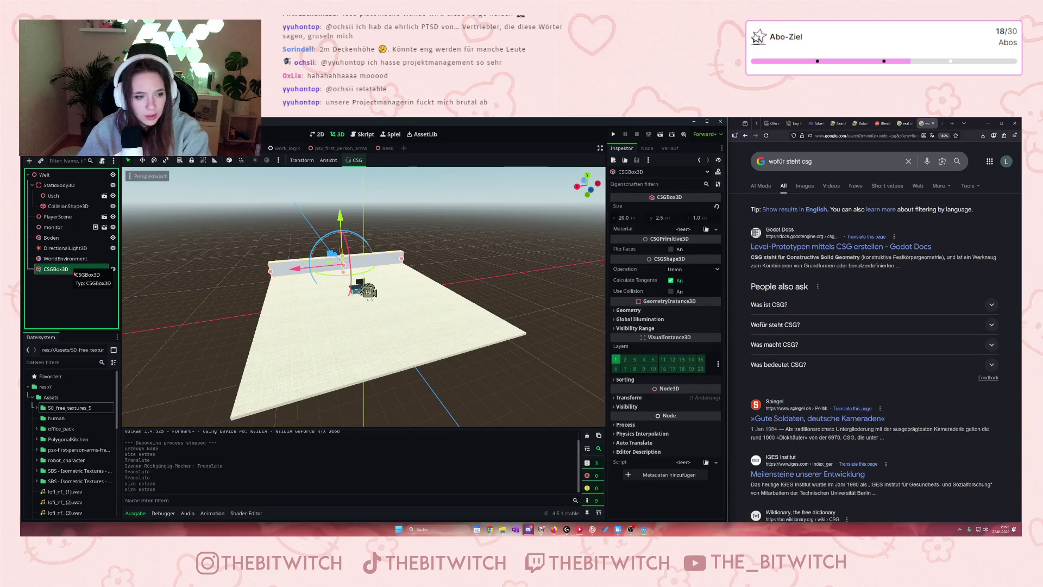
pyautogui.hotkey('ctrl', 'v')
pyautogui.moveTo(75, 279)
pyautogui.mouseDown()
pyautogui.moveTo(35, 281)
pyautogui.moveTo(38, 267)
pyautogui.mouseUp()
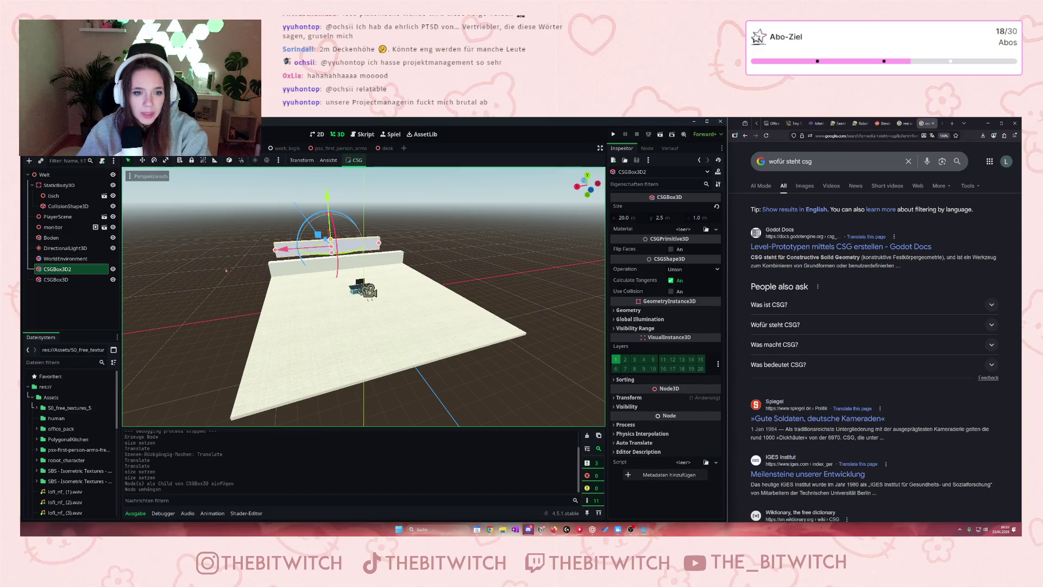
# Orbit around the two boxes and show the copy's Transform values
pyautogui.scroll(3, 226, 270)
pyautogui.moveTo(226, 270)
pyautogui.mouseDown()
pyautogui.moveTo(135, 301)
pyautogui.moveTo(228, 288)
pyautogui.moveTo(206, 291)
pyautogui.mouseUp()
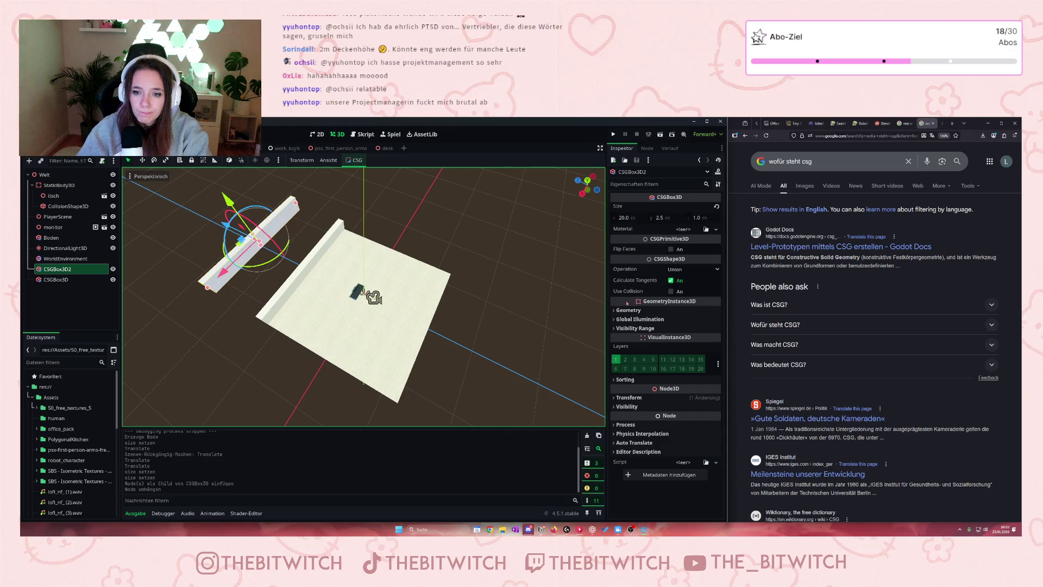
pyautogui.click(625, 398)
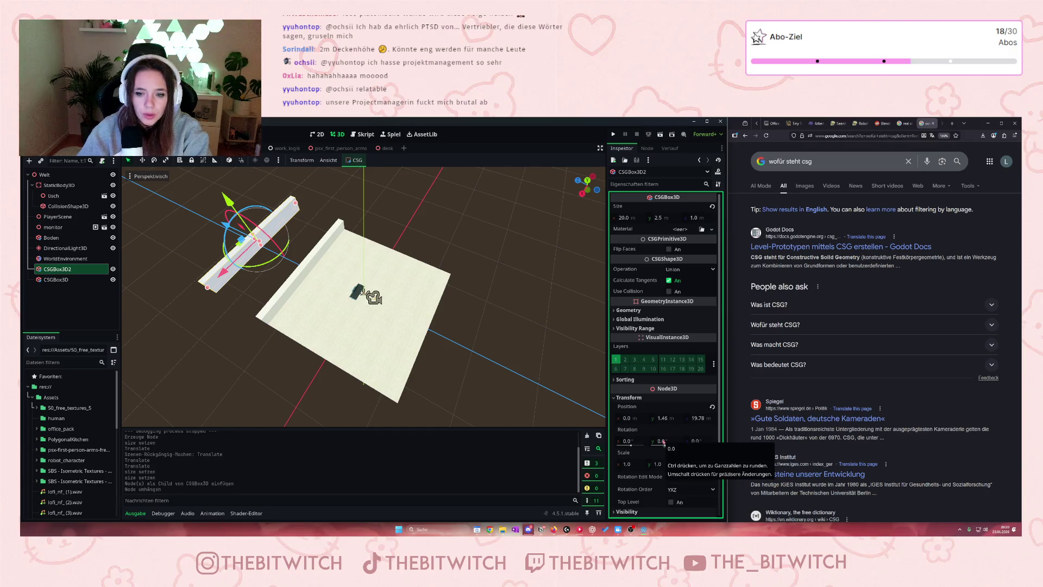
# Bring the view to ground level and raise the original wall slightly
pyautogui.click(293, 269)
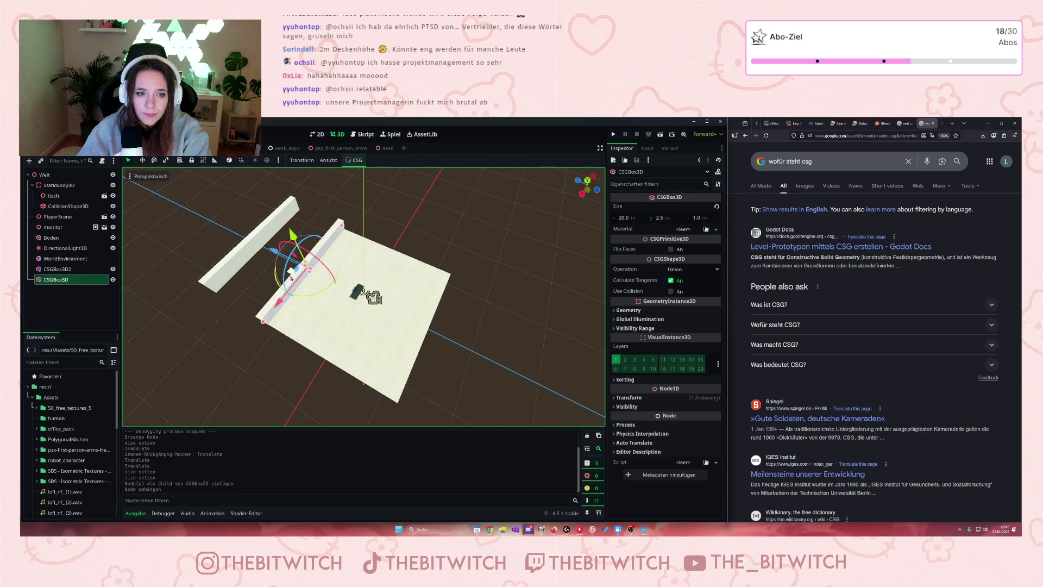
pyautogui.press('w')
pyautogui.press('s')
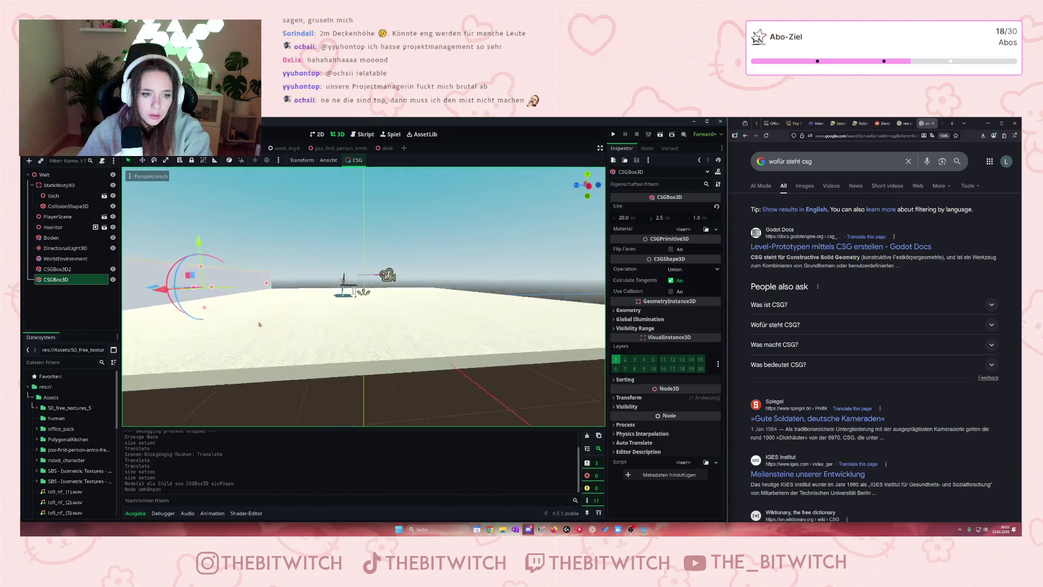
pyautogui.press('a')
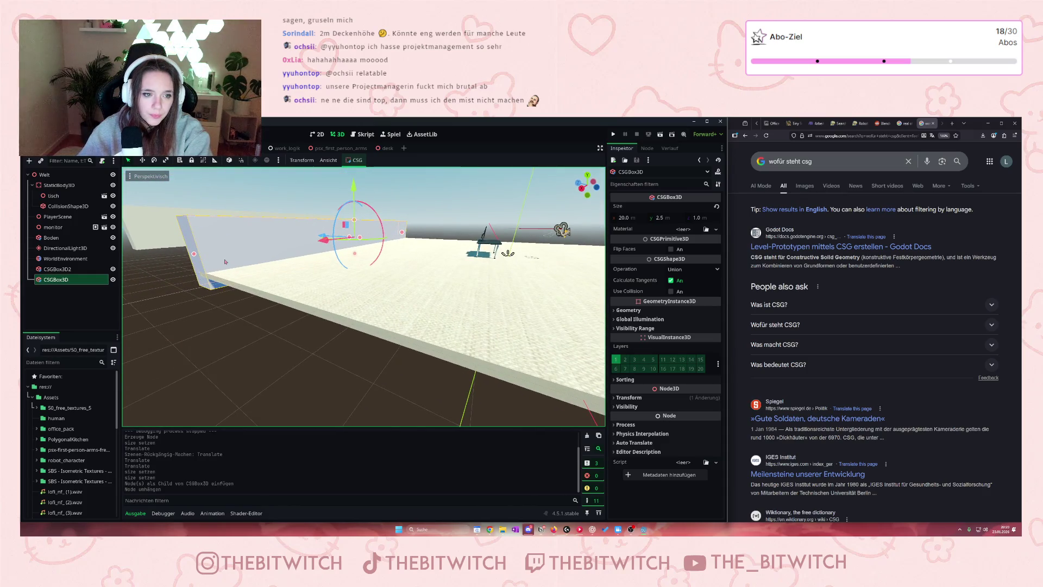
pyautogui.moveTo(354, 192); pyautogui.dragTo(357, 186)
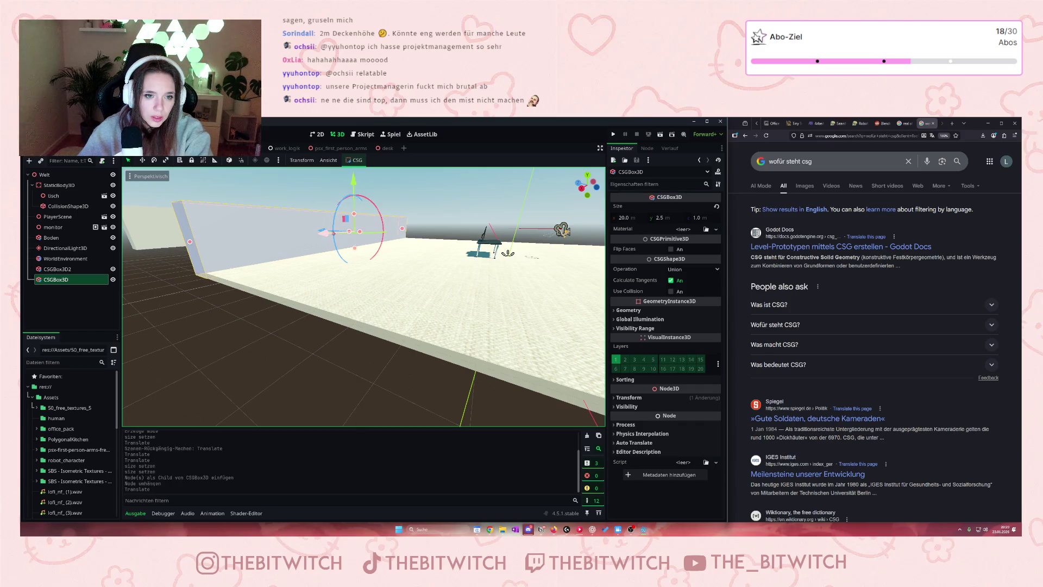
pyautogui.moveTo(322, 230)
pyautogui.mouseDown()
pyautogui.moveTo(262, 275)
pyautogui.moveTo(204, 274)
pyautogui.moveTo(252, 278)
pyautogui.mouseUp()
pyautogui.scroll(-3, 252, 278)
# Slide the copied wall CSGBox3D2 across to the opposite floor edge
pyautogui.click(239, 255)
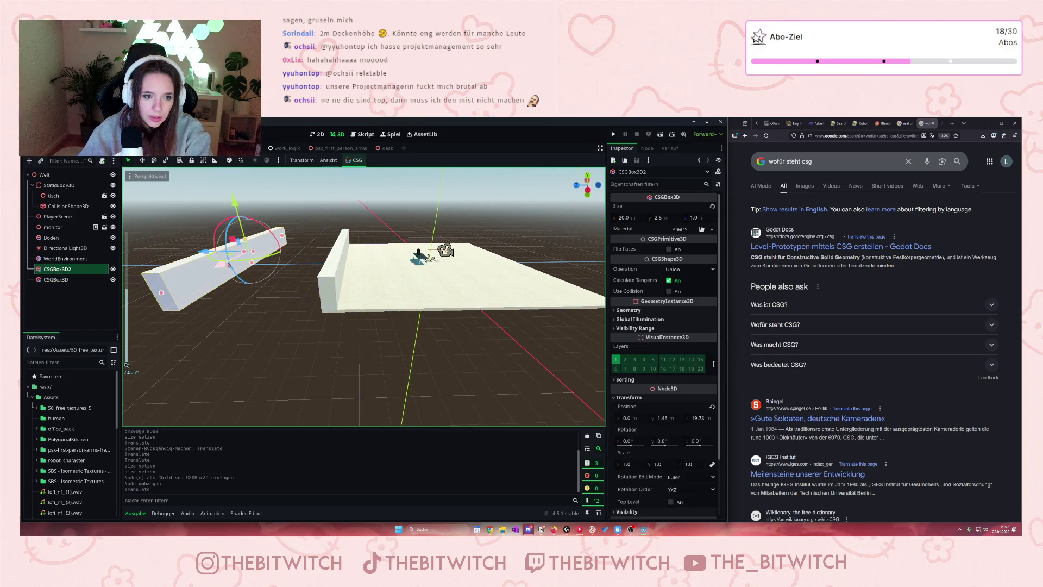
pyautogui.moveTo(204, 252); pyautogui.dragTo(462, 273)
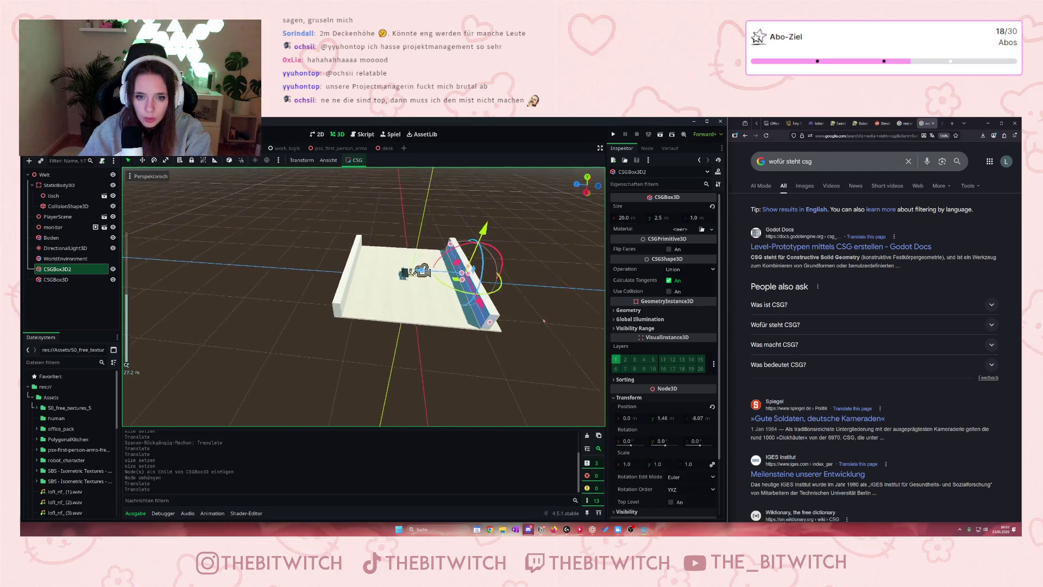
pyautogui.scroll(3, 543, 304)
pyautogui.scroll(-3, 599, 337)
pyautogui.click(201, 304)
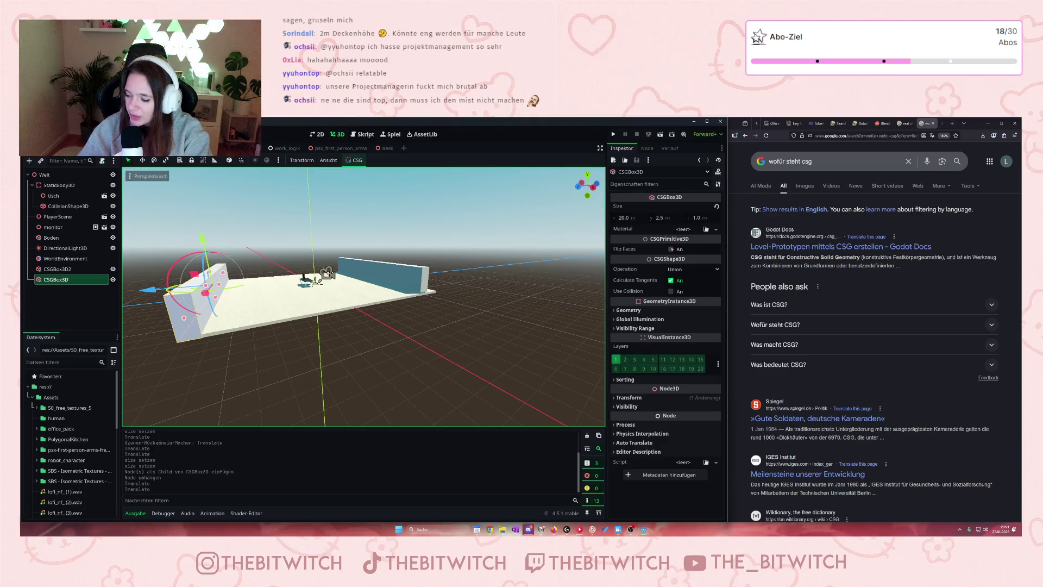
pyautogui.scroll(4, 457, 286)
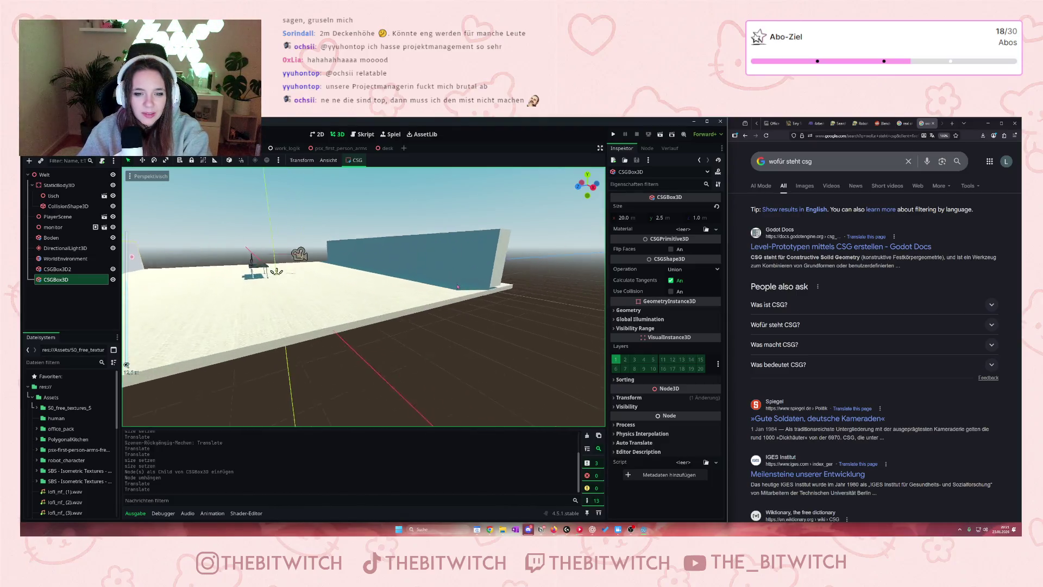
pyautogui.scroll(-2, 457, 286)
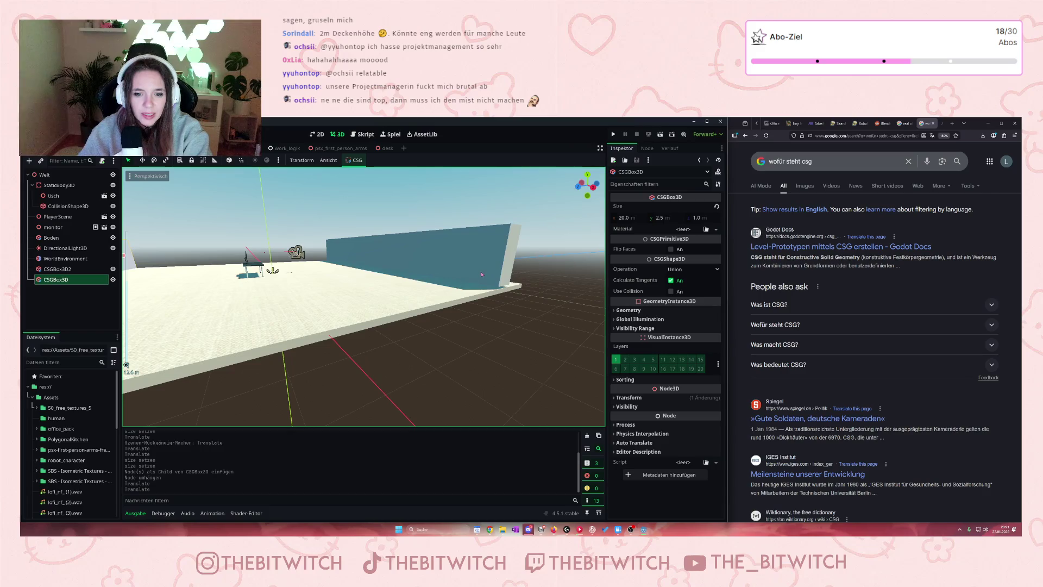
pyautogui.click(413, 269)
# Compare and match the Position y values of the original and copied walls
pyautogui.moveTo(257, 331); pyautogui.dragTo(185, 274)
pyautogui.click(183, 272)
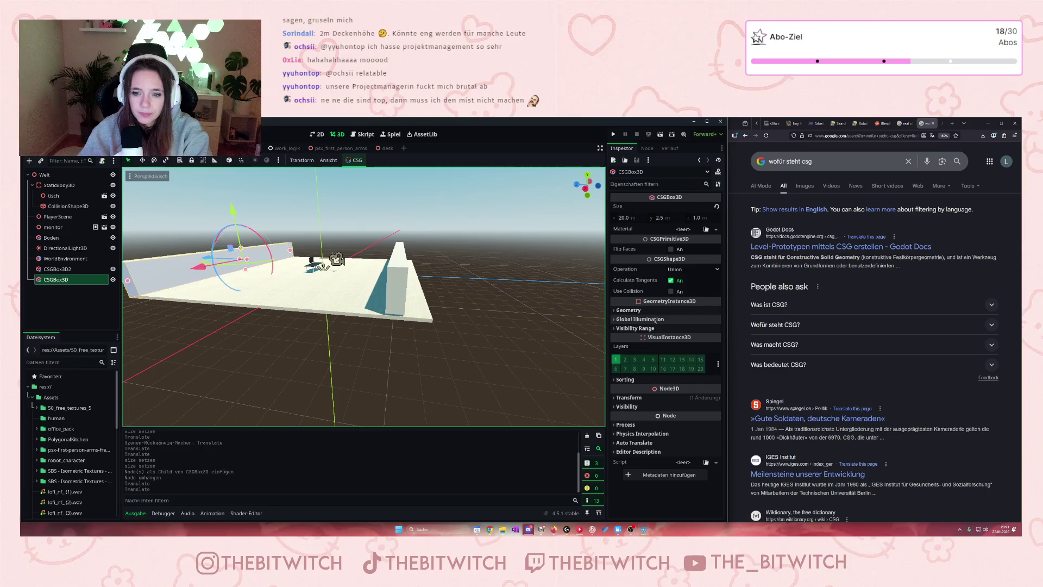
pyautogui.click(620, 346)
pyautogui.click(629, 397)
pyautogui.scroll(-3, 630, 398)
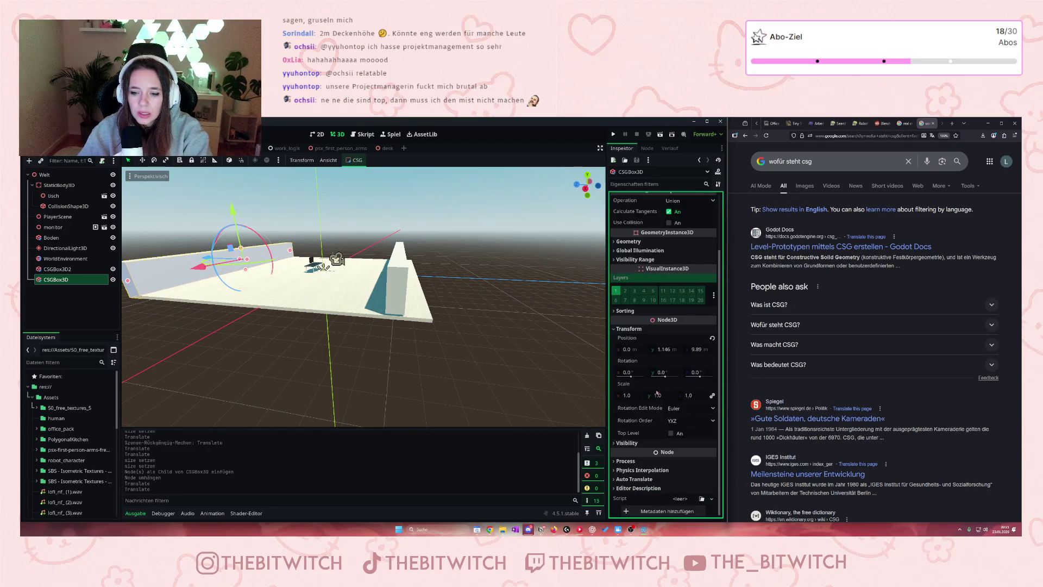
pyautogui.click(664, 349)
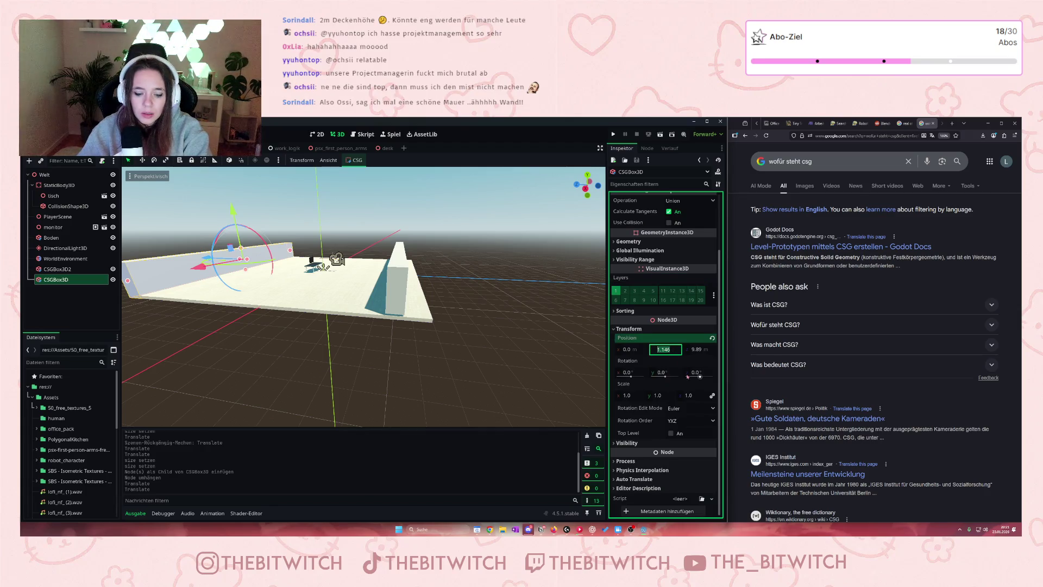
pyautogui.click(397, 272)
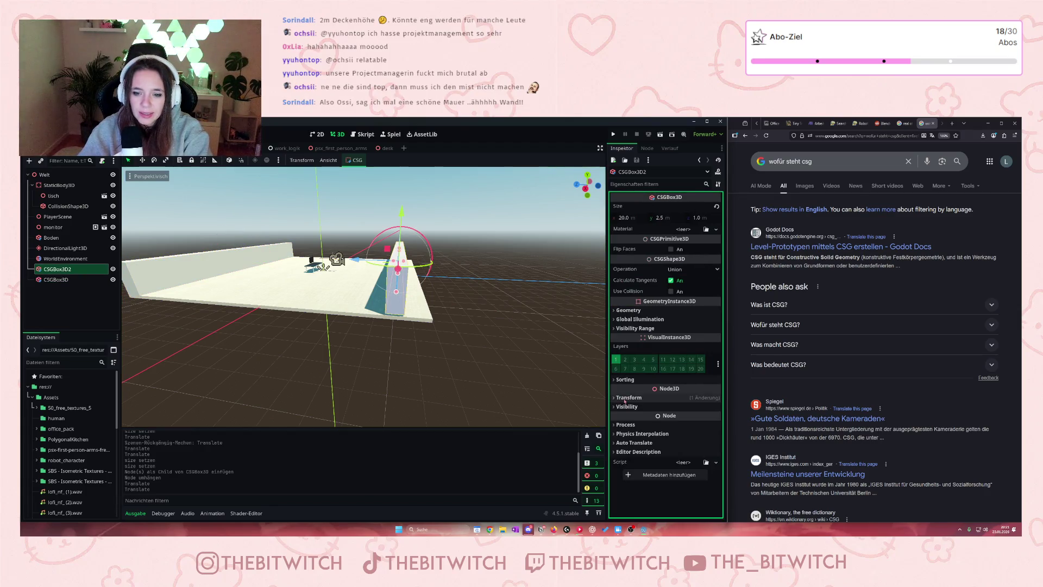
pyautogui.click(664, 418)
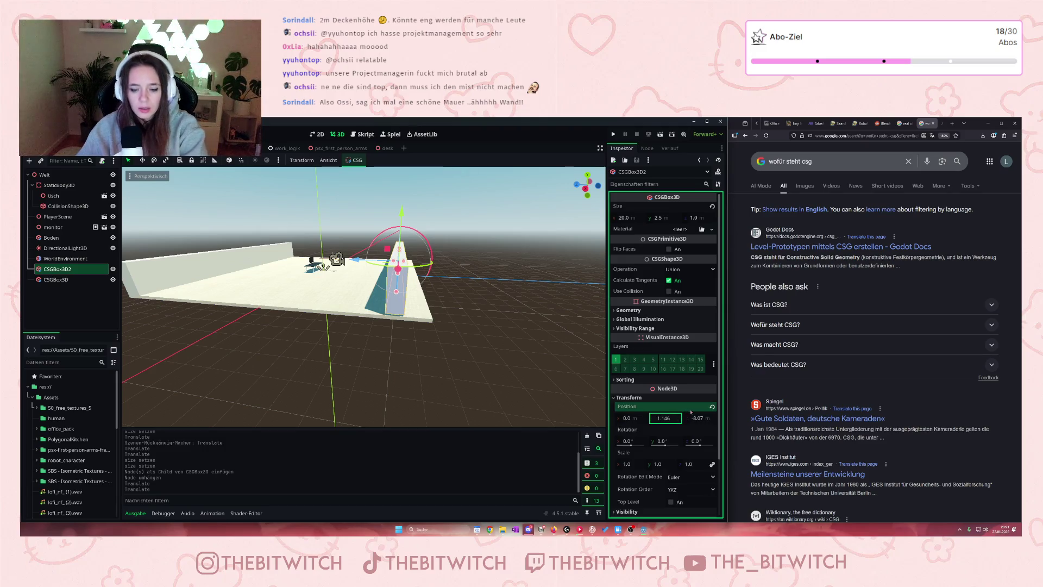
pyautogui.click(410, 272)
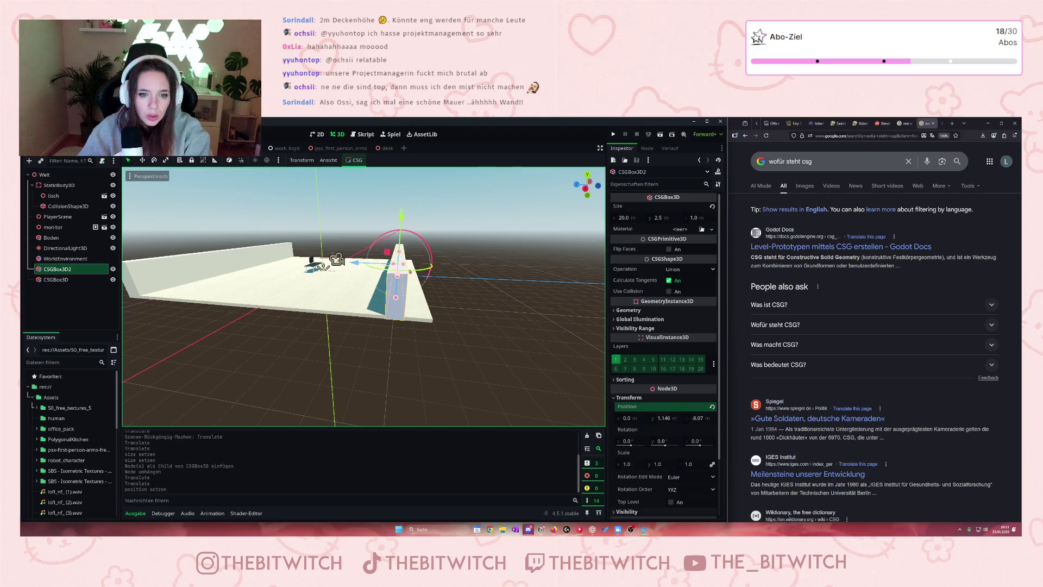
# Set the copied wall's Position z to -9.89, opposite the original wall
pyautogui.click(217, 268)
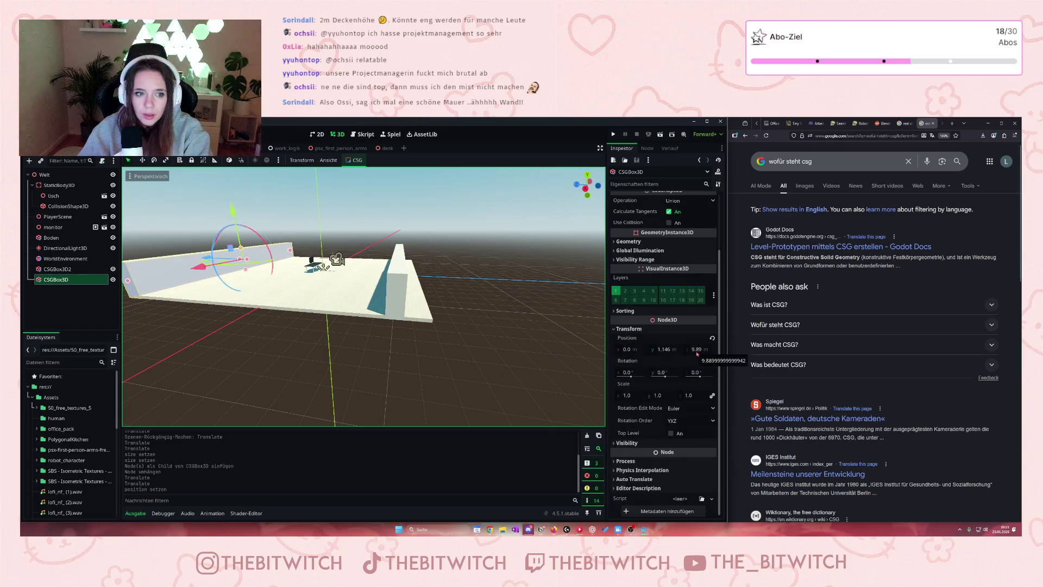
pyautogui.click(697, 350)
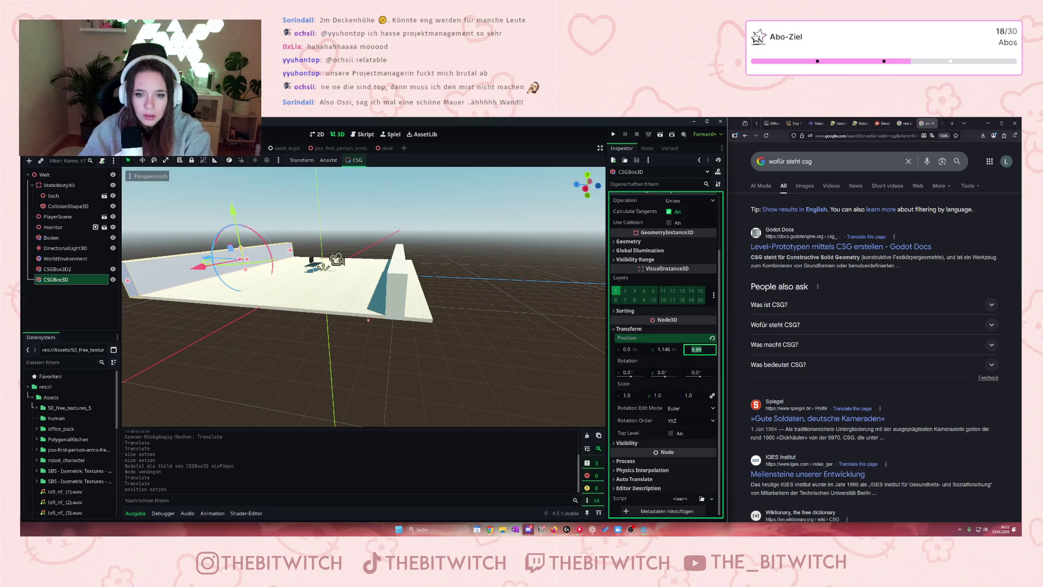
pyautogui.click(395, 289)
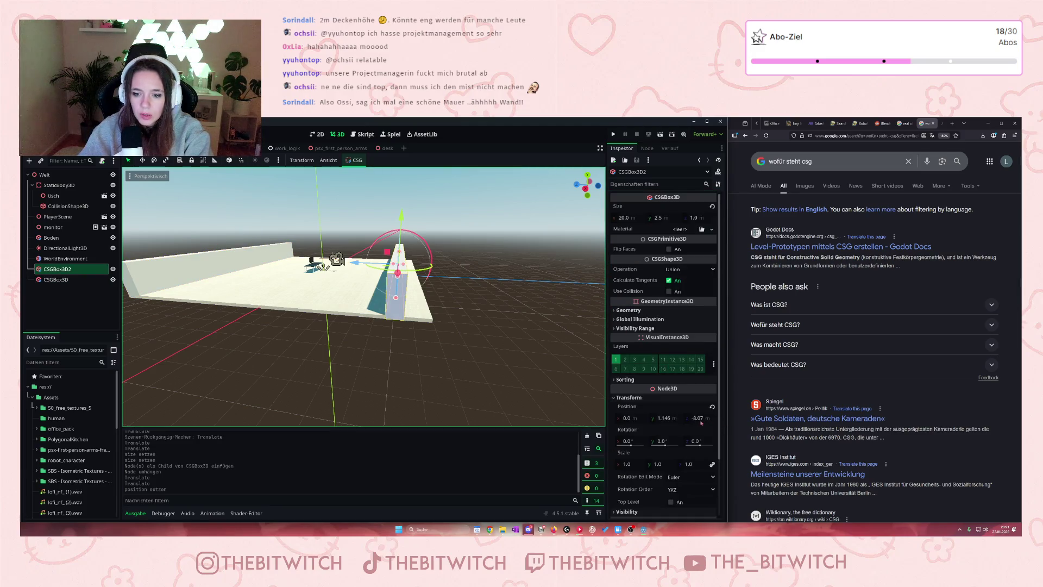
pyautogui.write('-9.89')
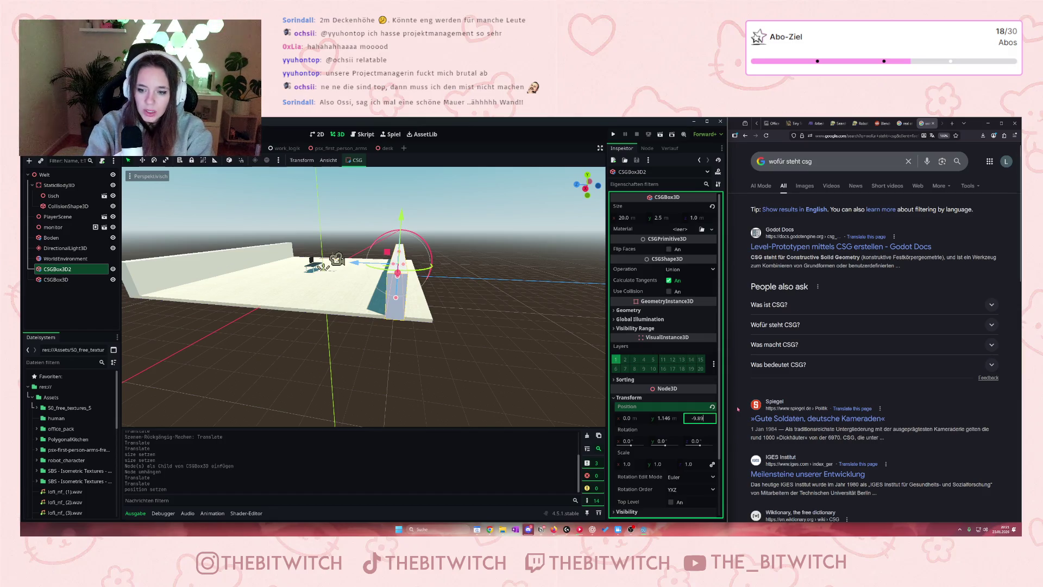
pyautogui.press('Return')
# Paste a new wall box under the left wall CSGBox3D
pyautogui.scroll(-5, 230, 348)
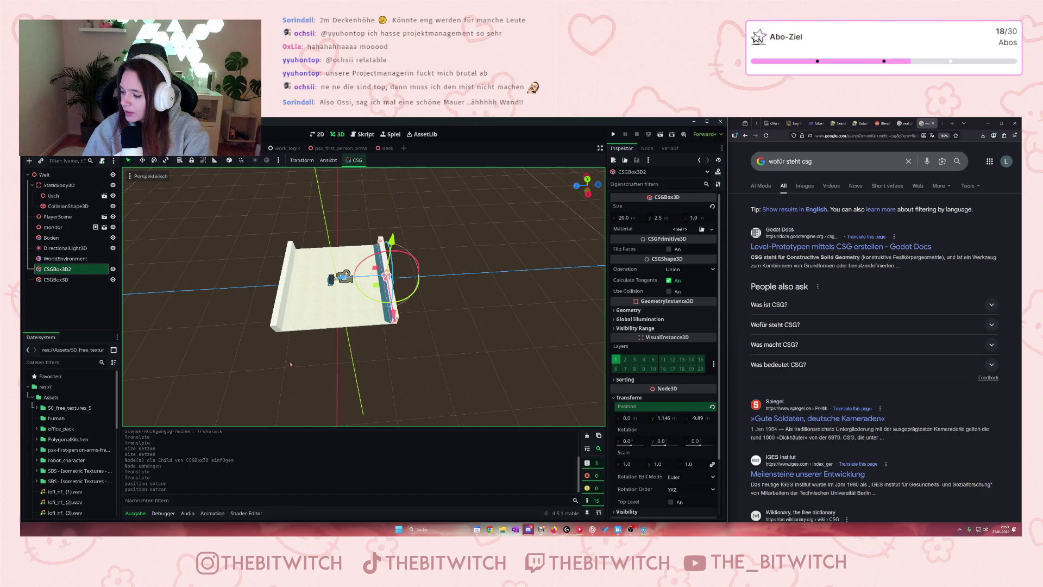
pyautogui.scroll(5, 294, 359)
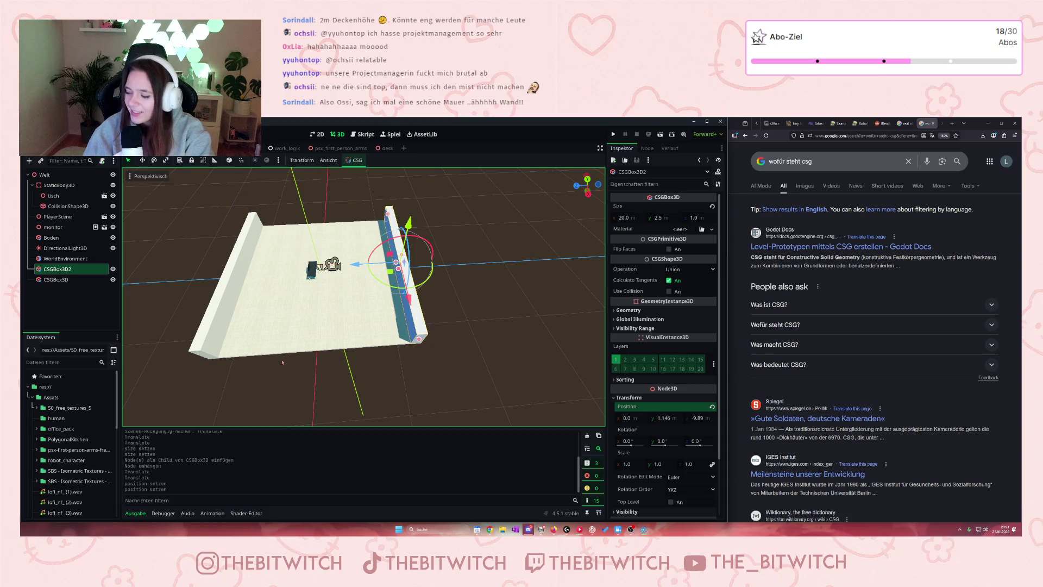
pyautogui.moveTo(312, 333)
pyautogui.mouseDown()
pyautogui.moveTo(297, 287)
pyautogui.moveTo(229, 272)
pyautogui.mouseUp()
pyautogui.click(212, 267)
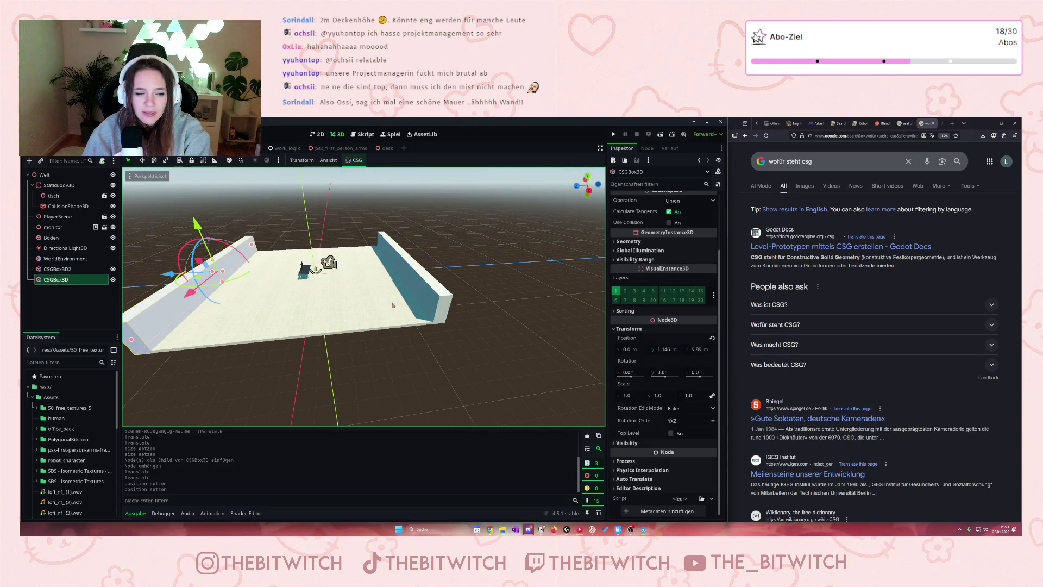
pyautogui.hotkey('ctrl', 'v')
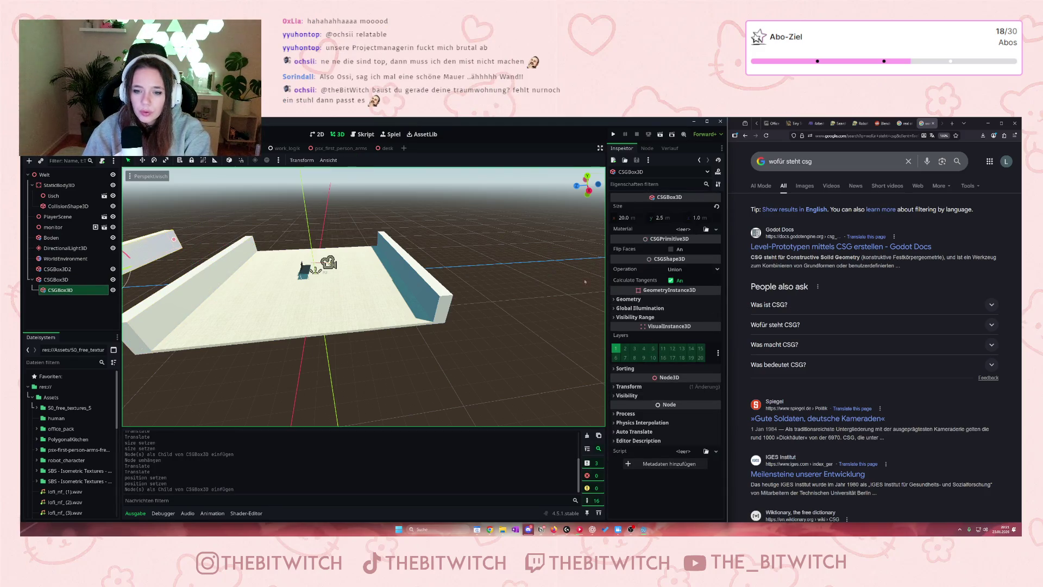
# Rotate the new wall box 90° around Y, undoing a mistaken X rotation
pyautogui.click(614, 395)
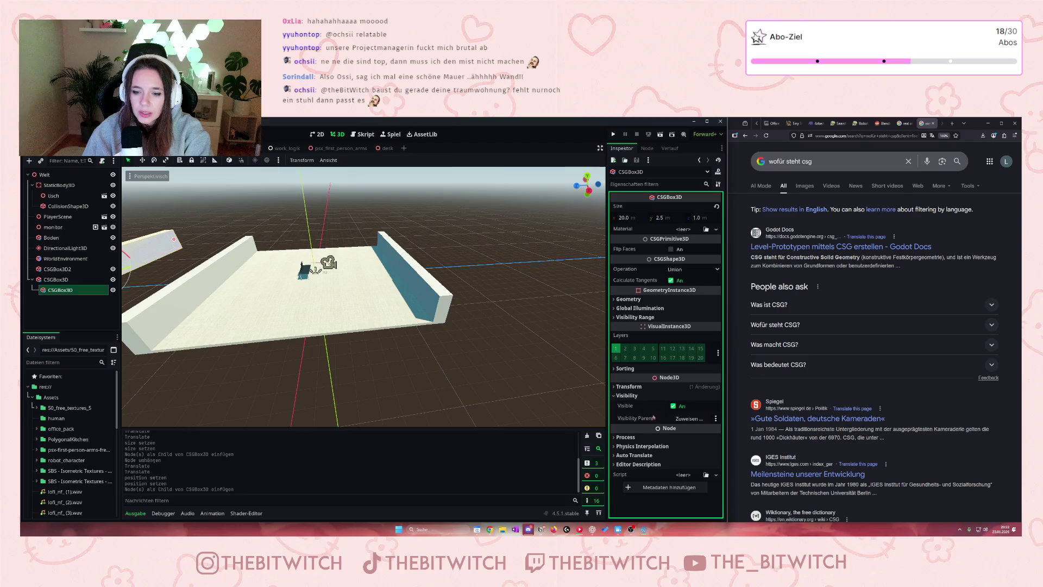
pyautogui.click(615, 395)
pyautogui.click(624, 386)
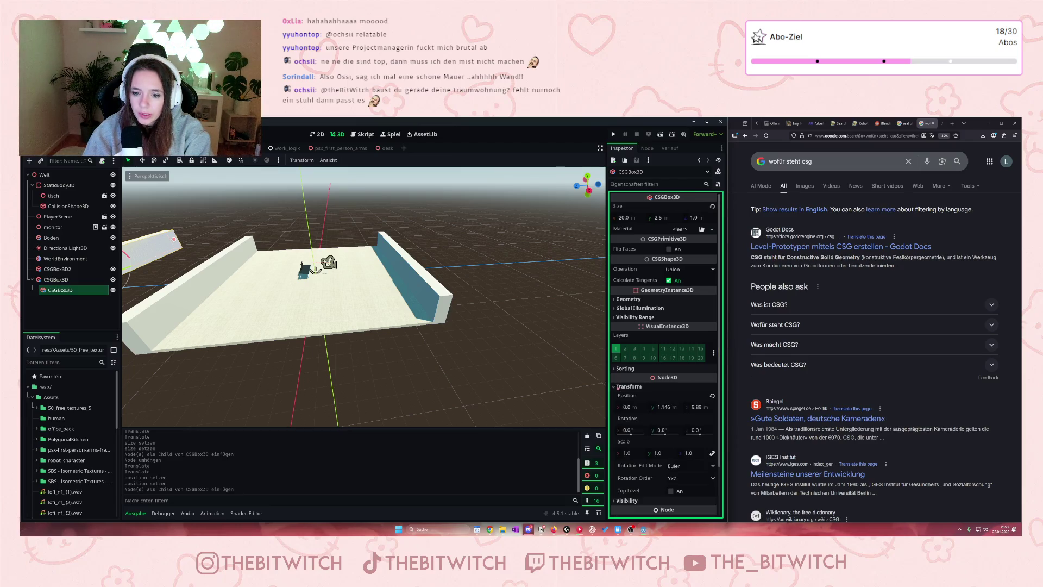
pyautogui.click(666, 431)
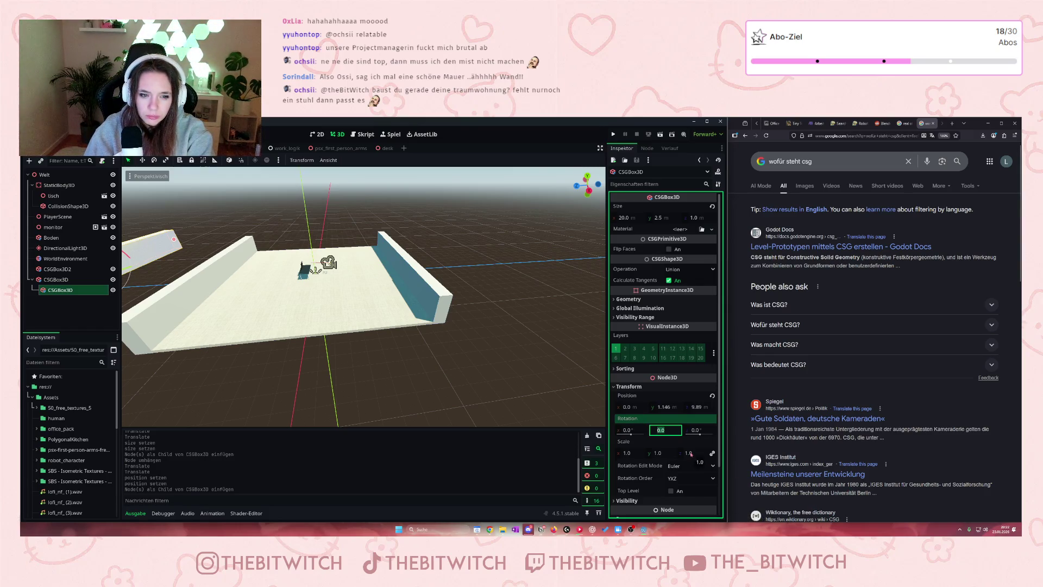
pyautogui.press('Tab')
pyautogui.click(629, 431)
pyautogui.write('90')
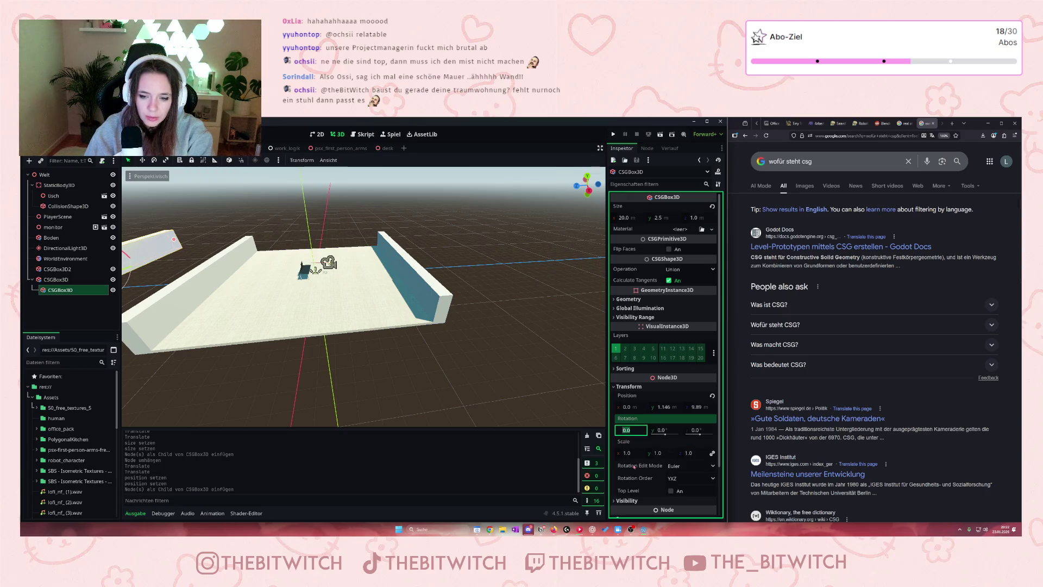
pyautogui.press('Return')
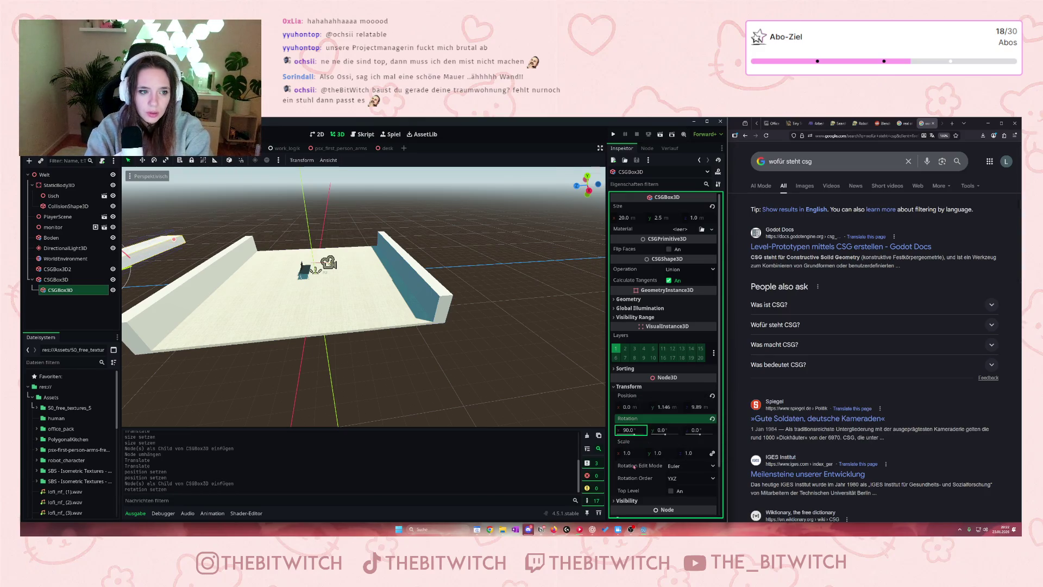
pyautogui.hotkey('ctrl', 'z')
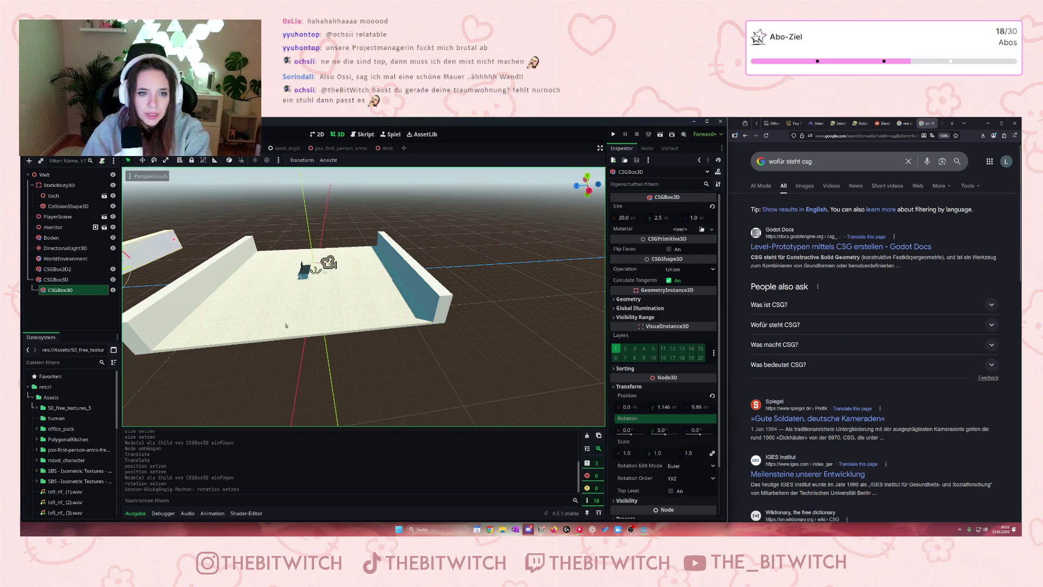
pyautogui.click(662, 430)
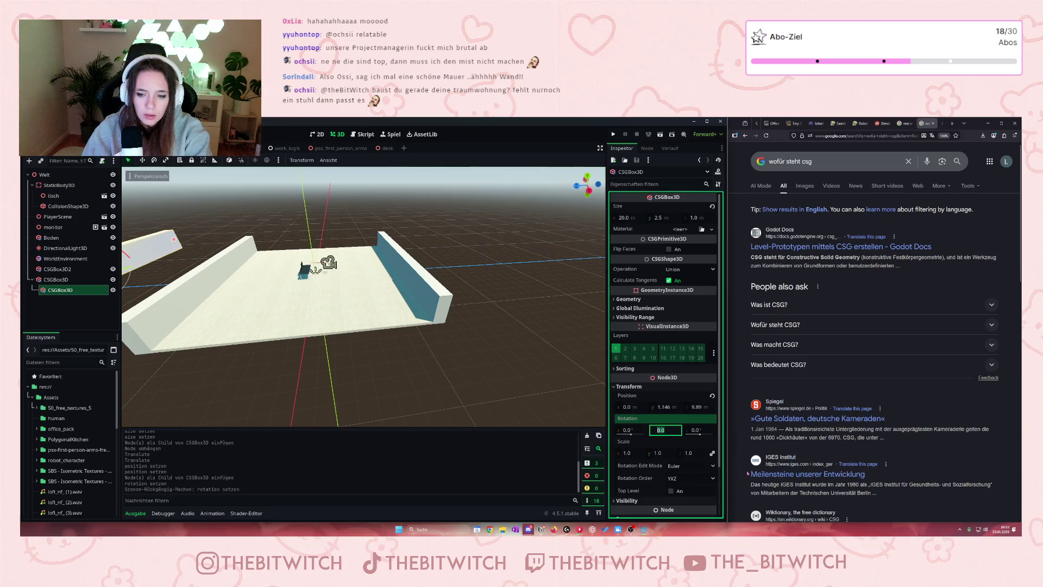
pyautogui.write('90')
pyautogui.press('Return')
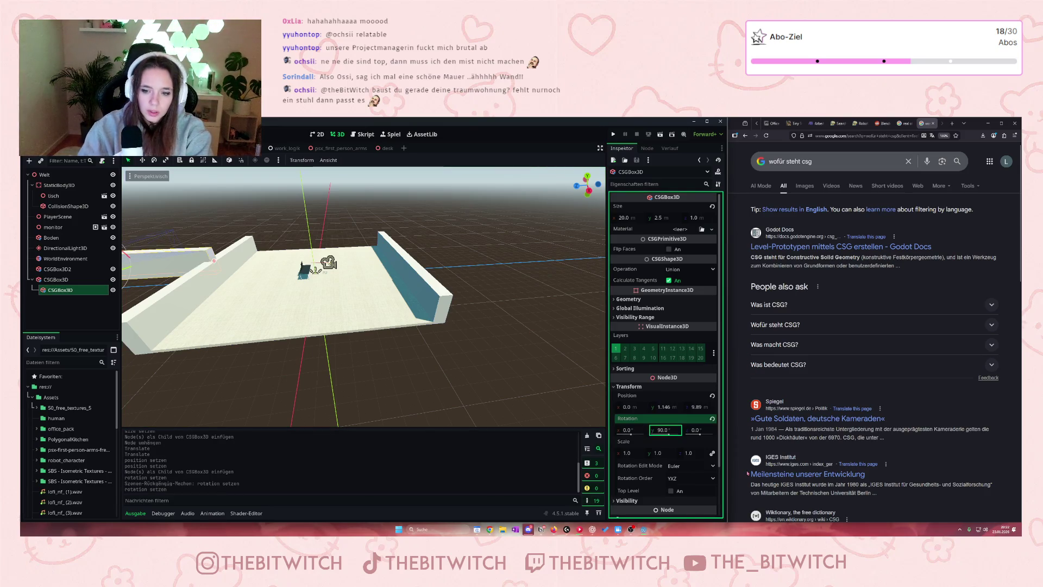
# Move the new wall out from under the left wall to the root as CSGBox3D3
pyautogui.scroll(2, 208, 330)
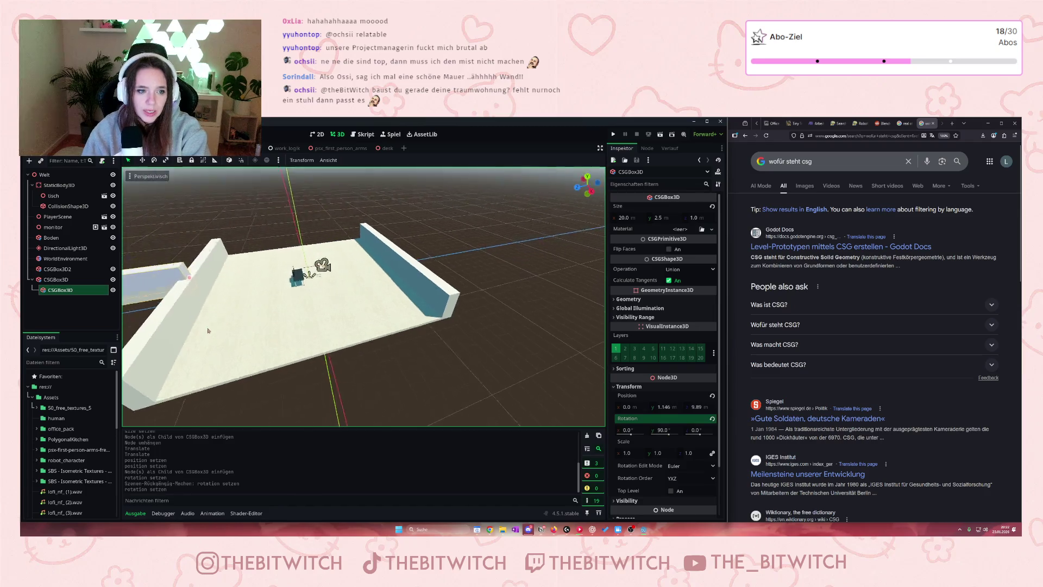
pyautogui.scroll(-2, 208, 330)
pyautogui.moveTo(208, 331); pyautogui.dragTo(255, 326)
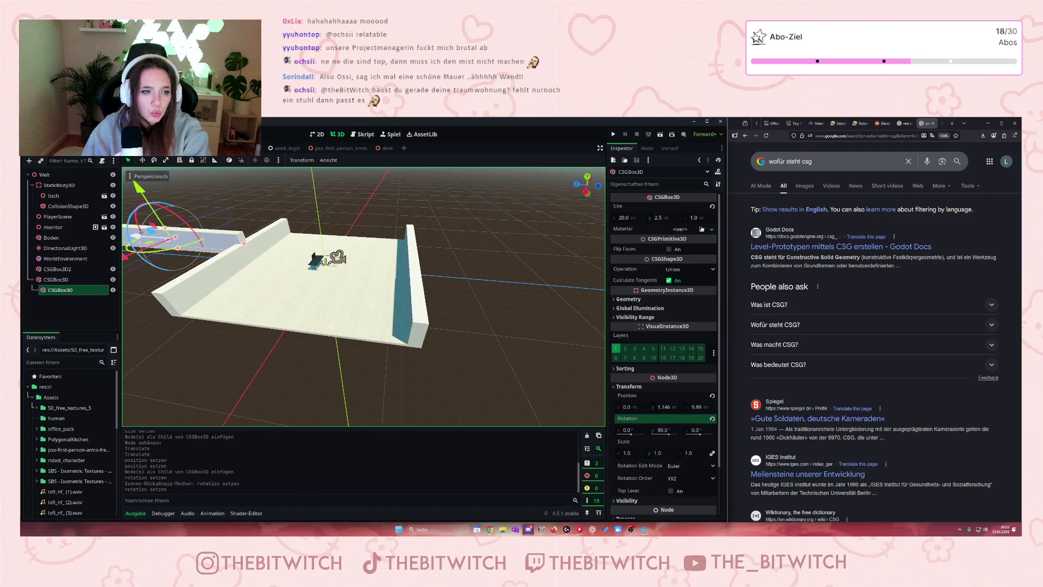
pyautogui.moveTo(140, 236)
pyautogui.mouseDown()
pyautogui.moveTo(285, 282)
pyautogui.moveTo(225, 261)
pyautogui.mouseUp()
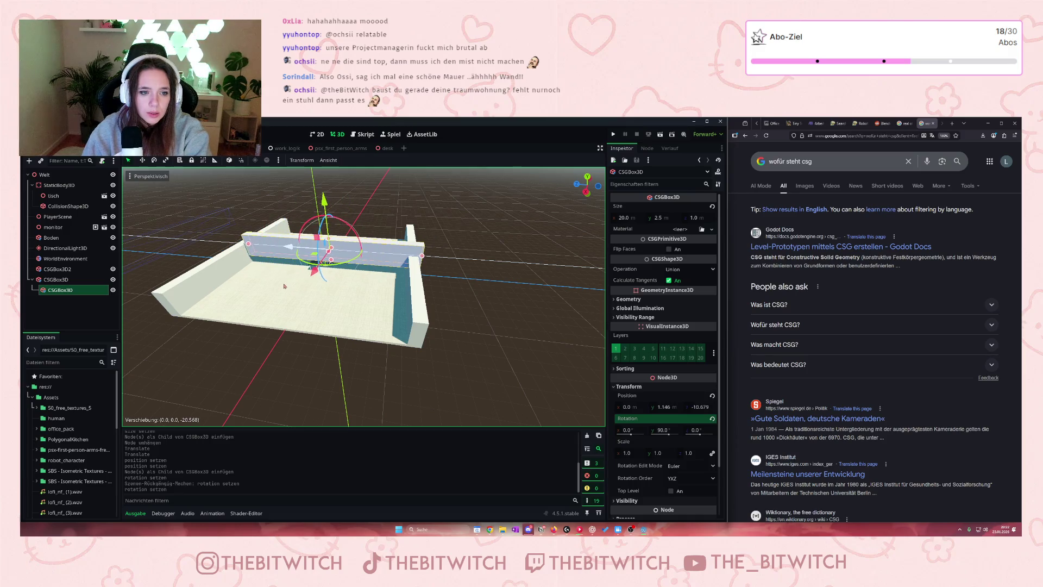
pyautogui.click(225, 262)
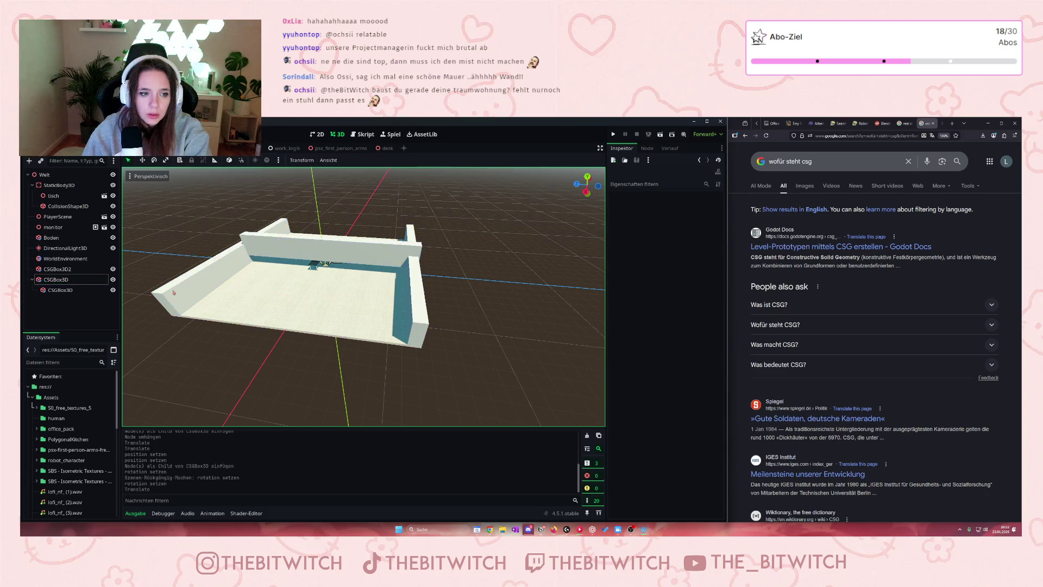
pyautogui.moveTo(58, 289); pyautogui.dragTo(46, 277)
# Set CSGBox3D3's Position y to 1.146, matching the left wall
pyautogui.click(54, 289)
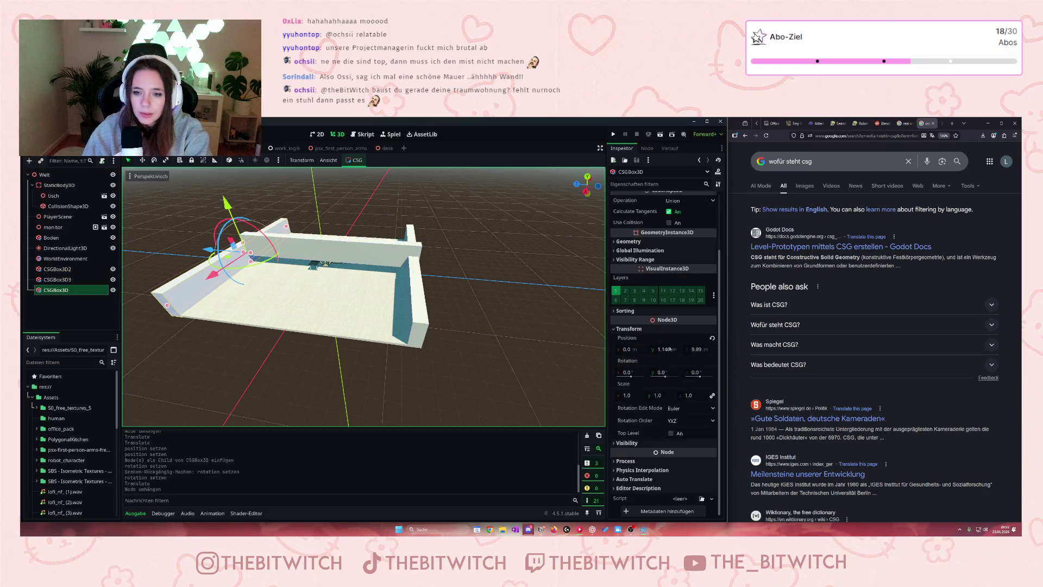
pyautogui.click(665, 350)
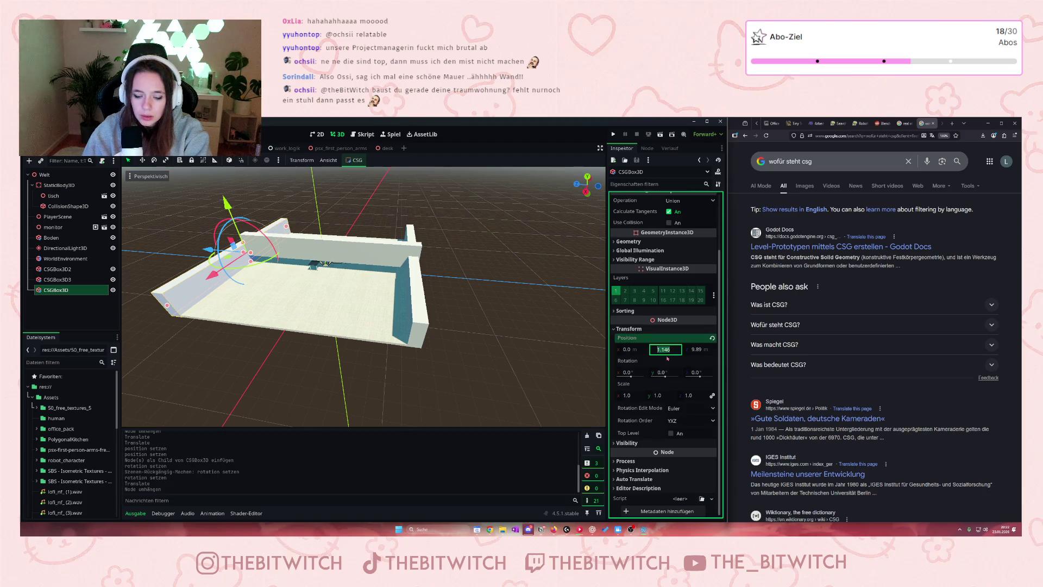
pyautogui.click(336, 239)
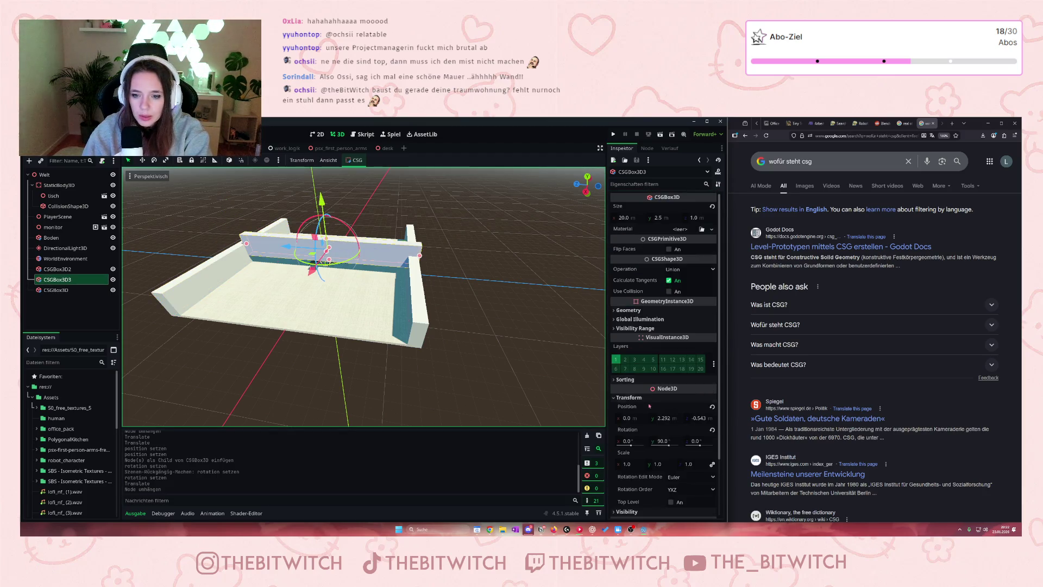
pyautogui.click(665, 418)
pyautogui.write('1.146')
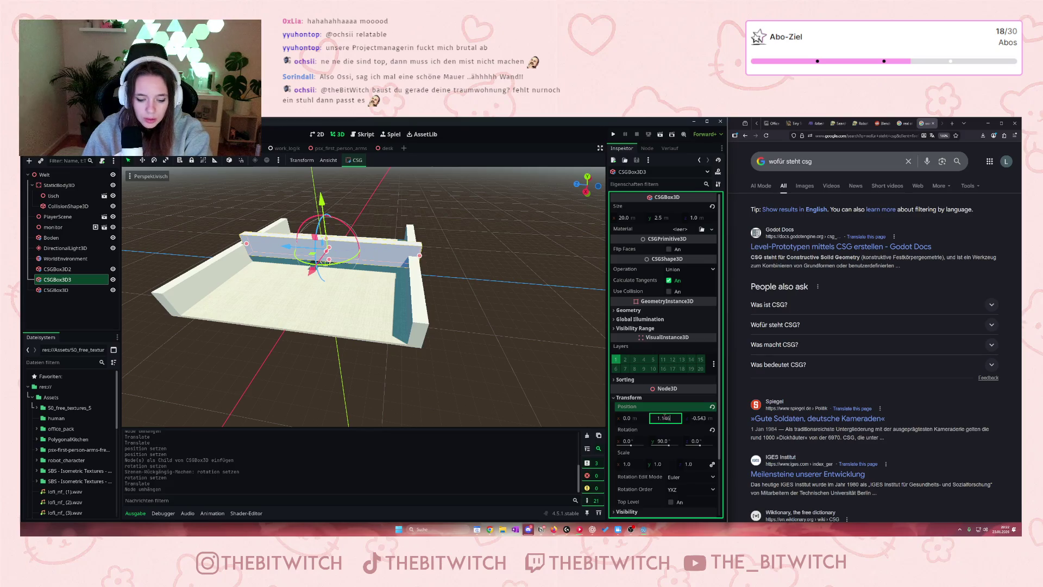
pyautogui.press('Return')
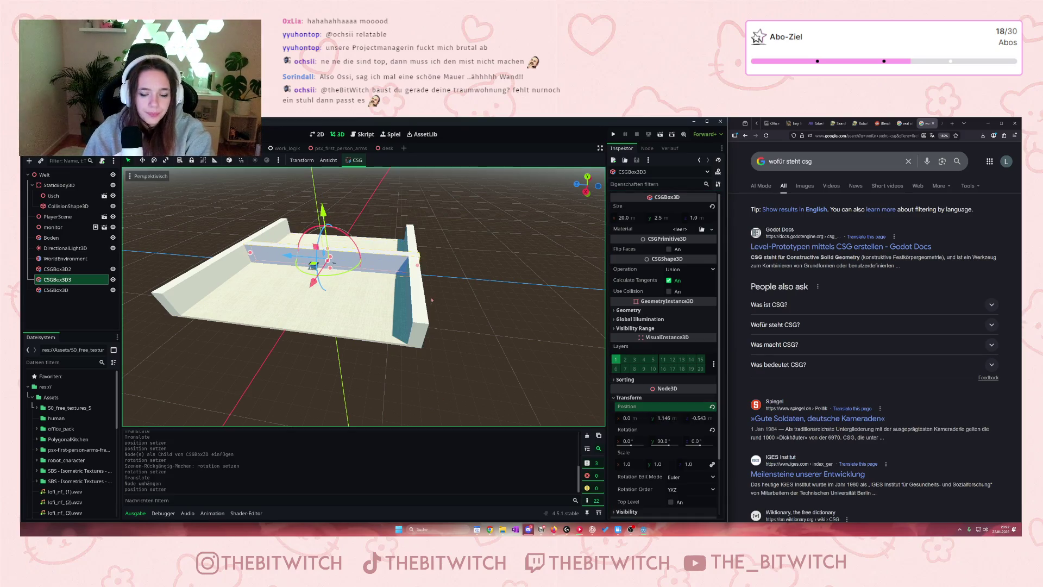
# Set CSGBox3D3's Position x to 9.89 at the floor's front edge
pyautogui.moveTo(402, 309); pyautogui.dragTo(304, 272)
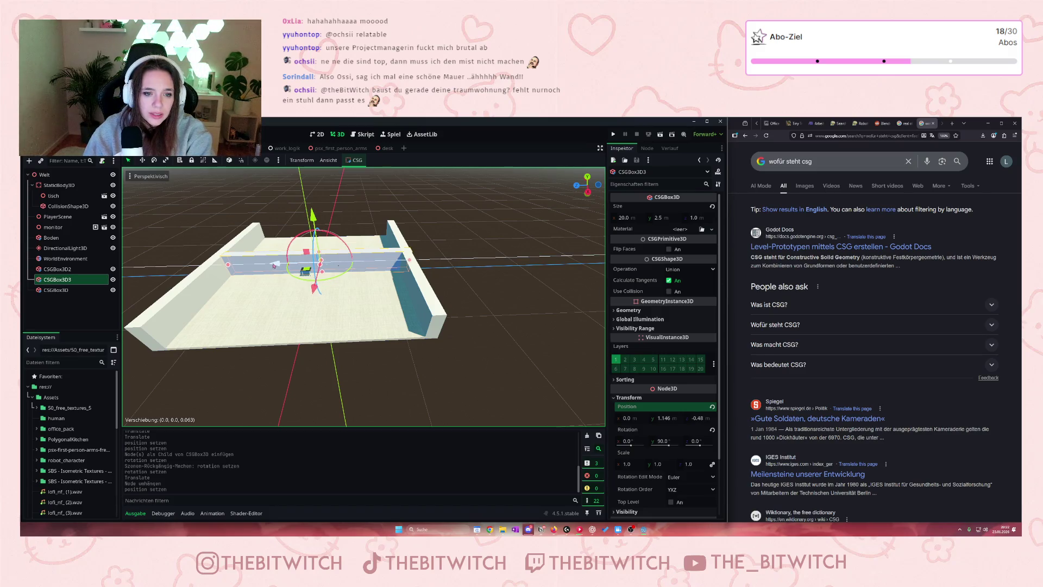
pyautogui.click(253, 309)
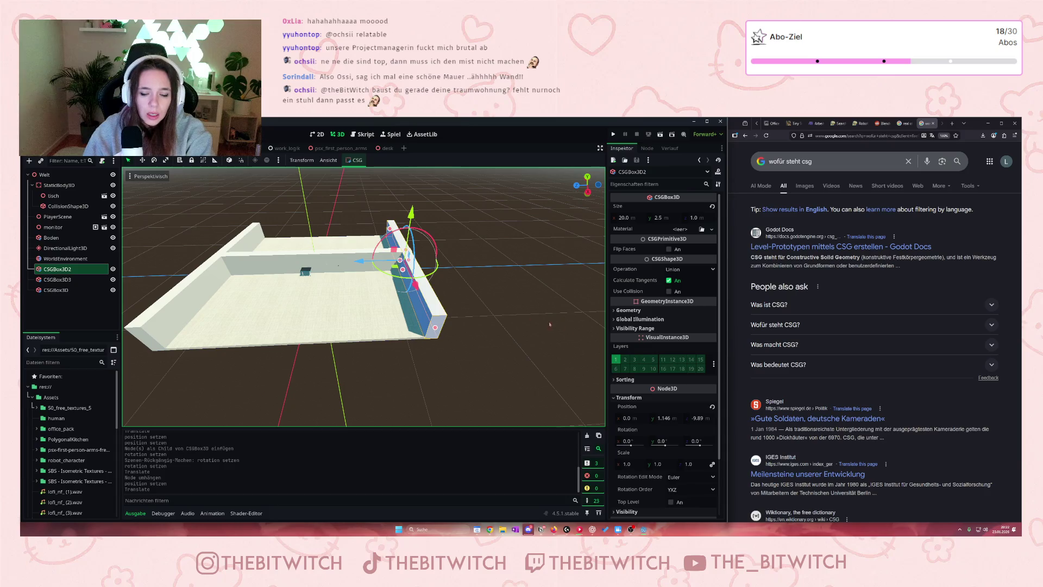
pyautogui.click(698, 419)
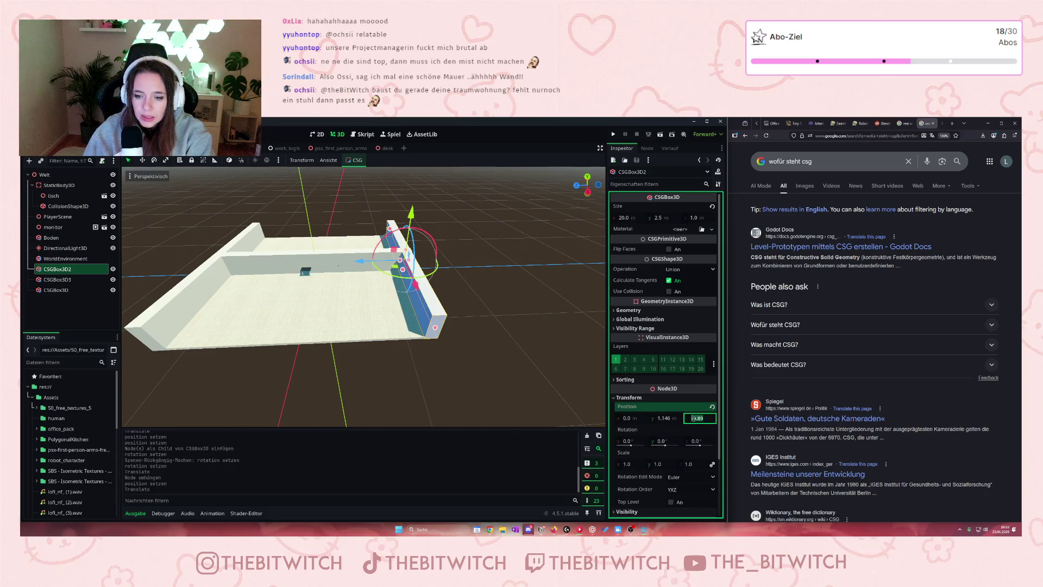
pyautogui.moveTo(693, 418); pyautogui.dragTo(709, 418)
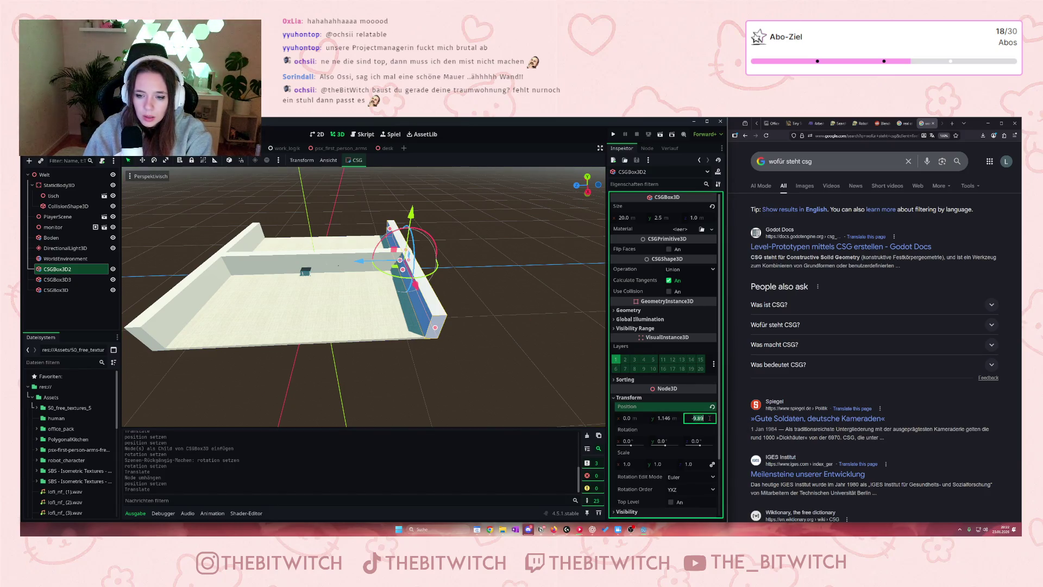
pyautogui.click(315, 264)
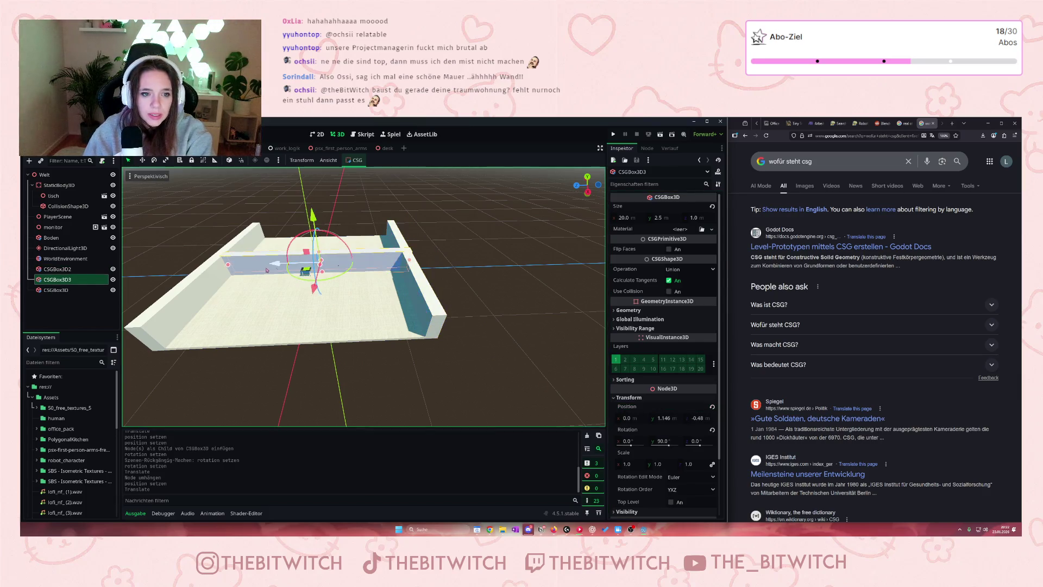
pyautogui.click(627, 419)
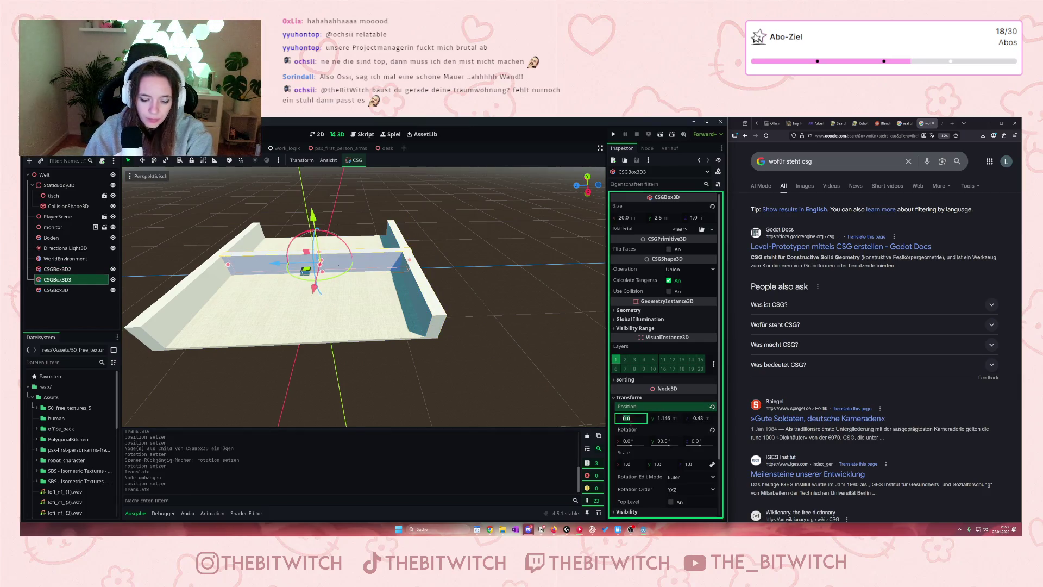
pyautogui.write('9.89')
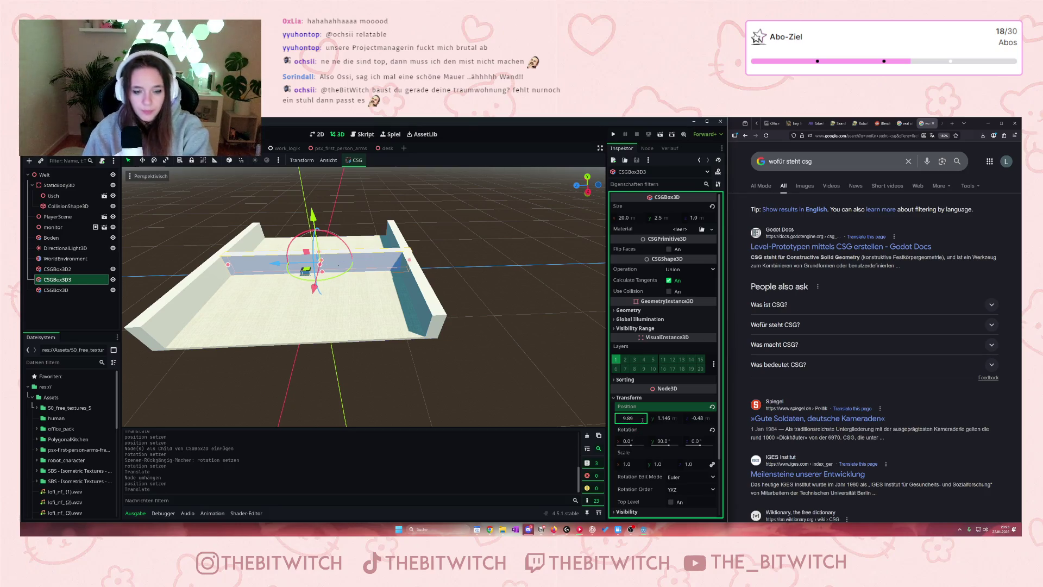
pyautogui.press('Return')
# Center the front wall at Position z 0 and duplicate it as CSGBox3D4
pyautogui.moveTo(348, 381)
pyautogui.mouseDown()
pyautogui.moveTo(361, 366)
pyautogui.moveTo(415, 373)
pyautogui.mouseUp()
pyautogui.click(698, 418)
pyautogui.write('0')
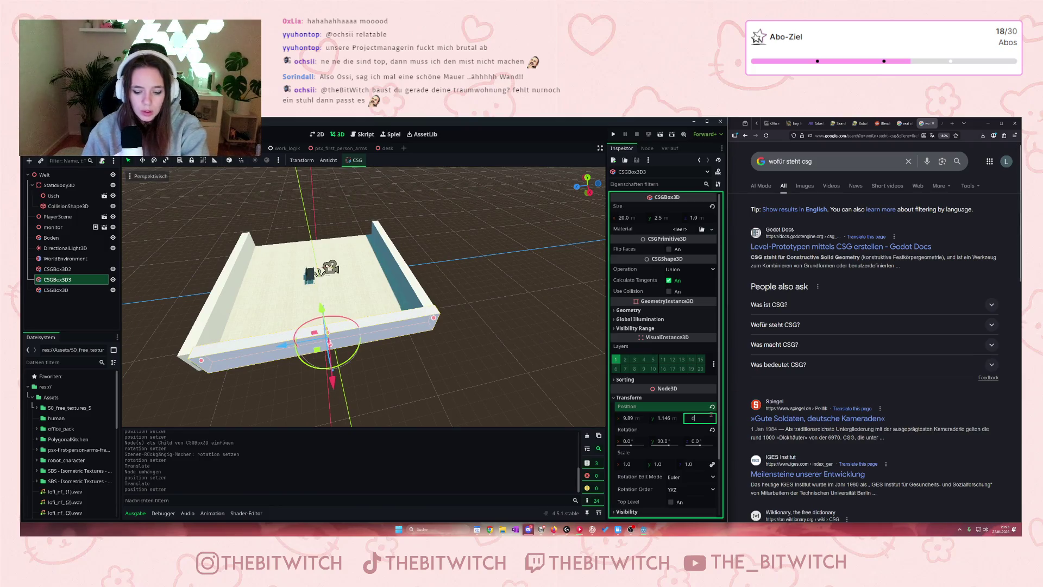
pyautogui.press('Return')
pyautogui.scroll(-5, 132, 326)
pyautogui.scroll(6, 326, 337)
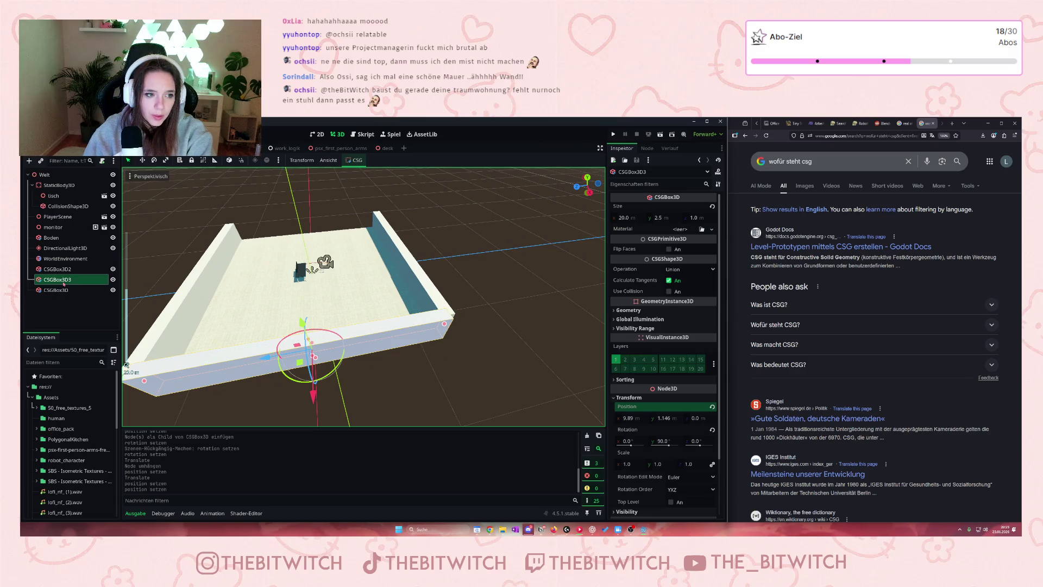
pyautogui.click(63, 283)
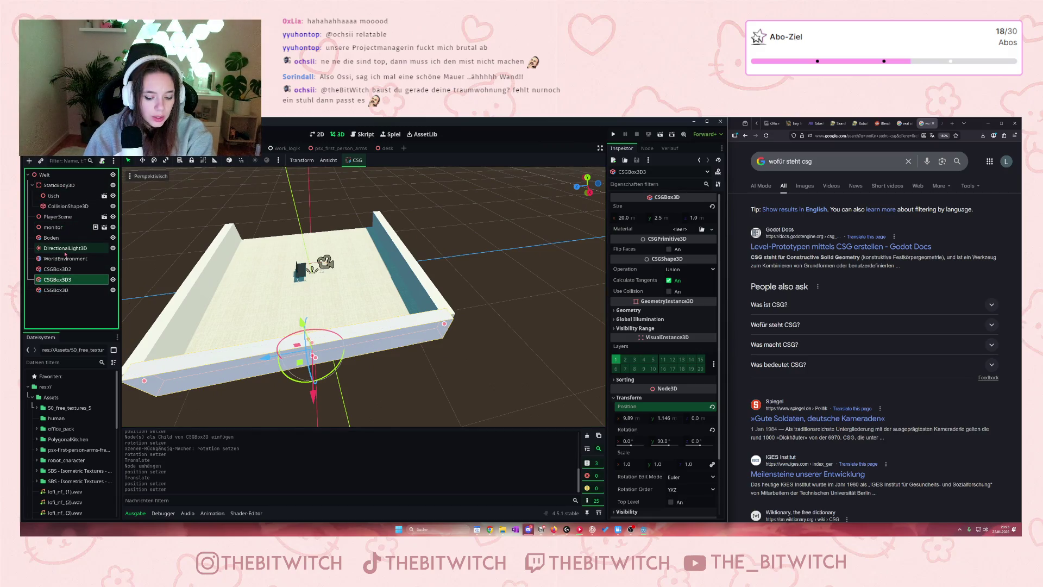
pyautogui.hotkey('ctrl', 'd')
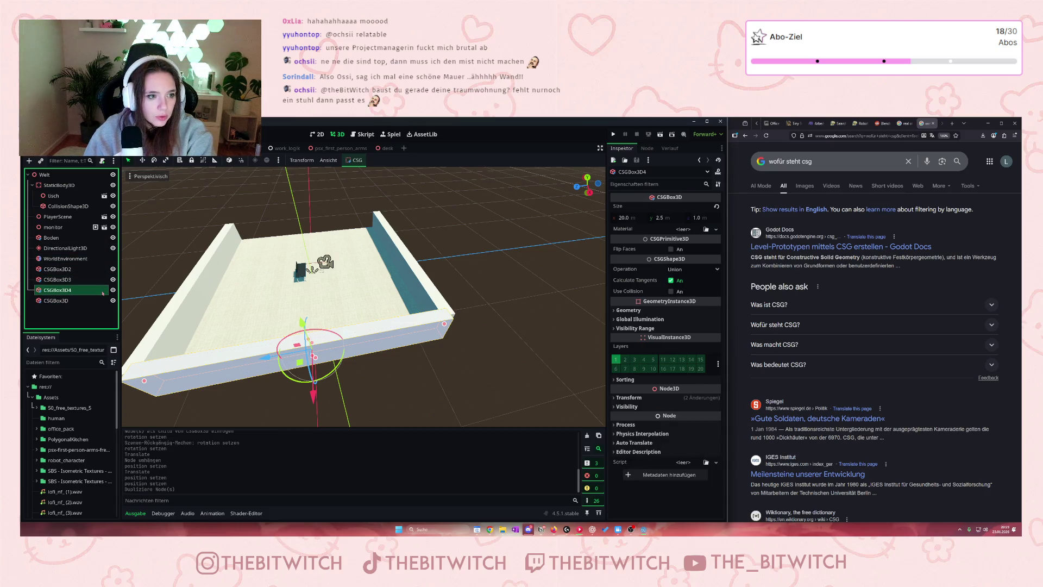
# Change CSGBox3D4's Position X from 9.89 to -9.89 to form the opposite wall
pyautogui.click(624, 397)
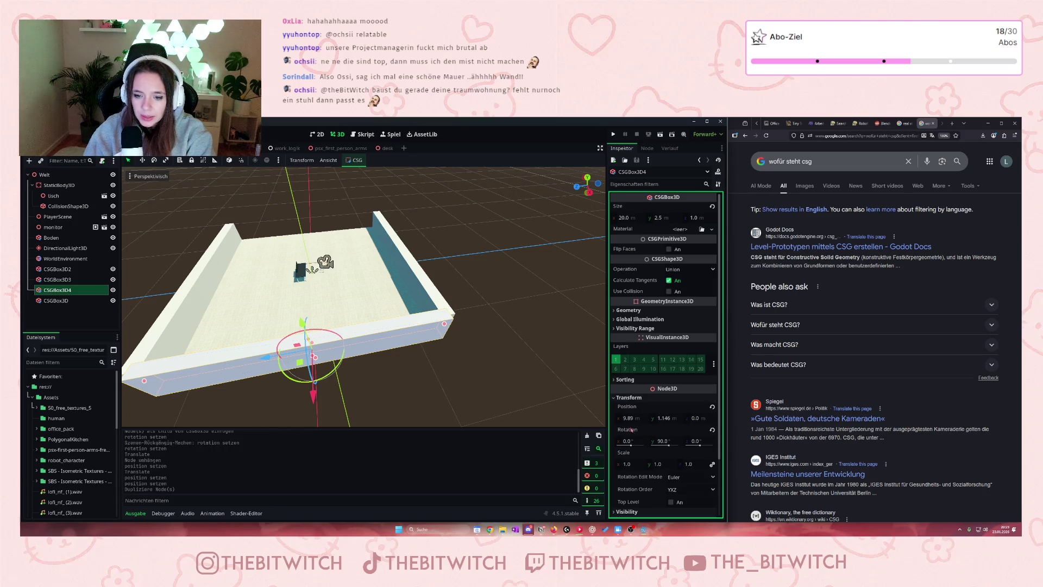
pyautogui.click(624, 419)
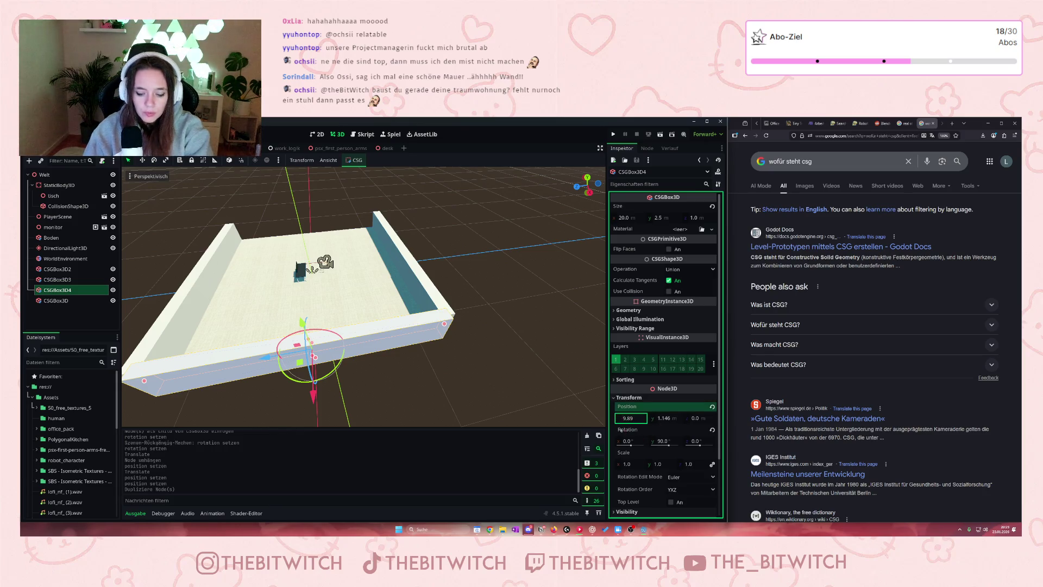
pyautogui.write('-')
pyautogui.press('Return')
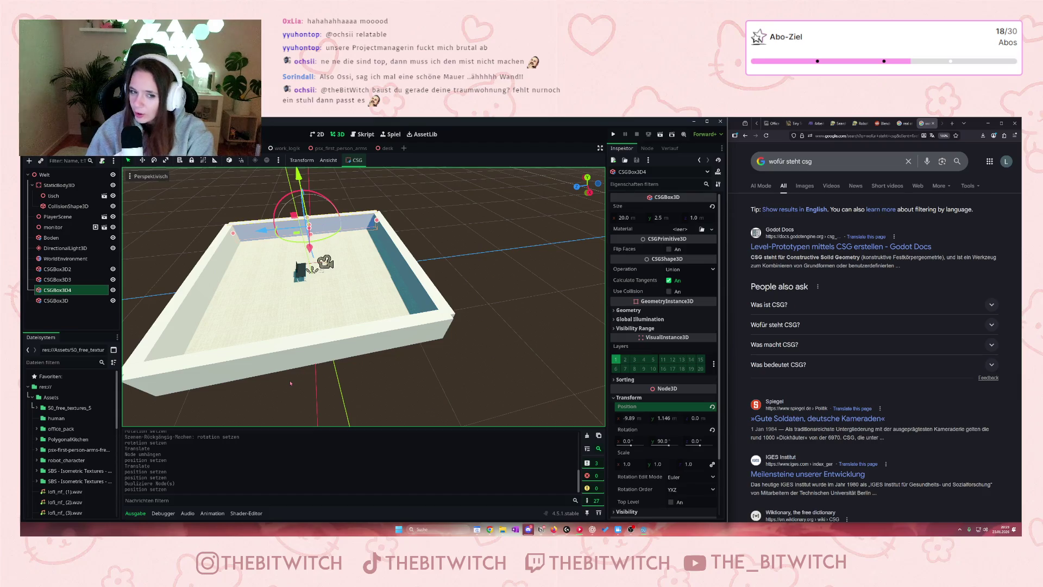
# Orbit and zoom the viewport to check the four walls surround the floor
pyautogui.scroll(5, 291, 383)
pyautogui.scroll(-3, 198, 275)
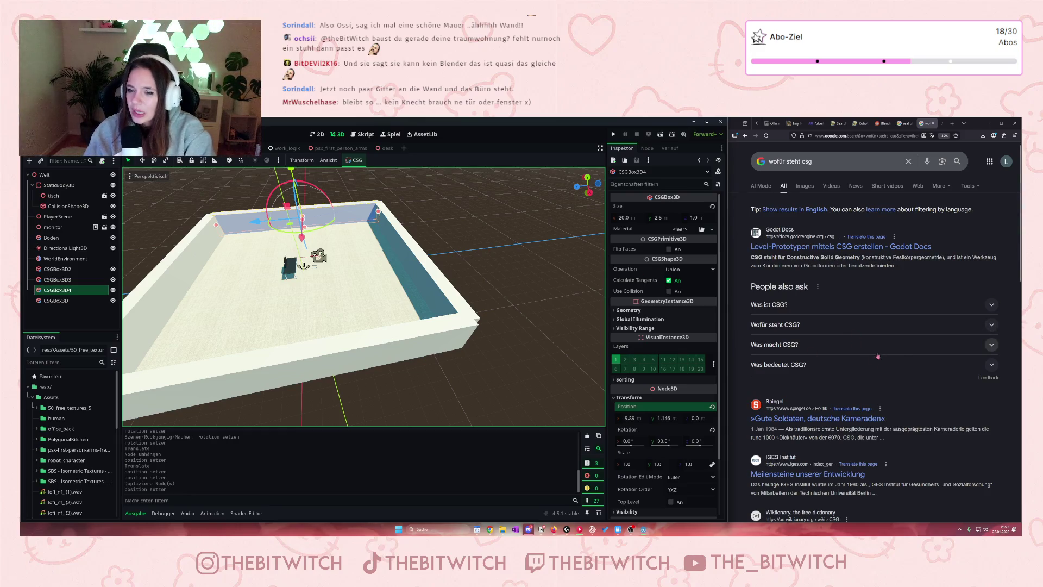
pyautogui.scroll(-5, 267, 322)
pyautogui.scroll(4, 267, 323)
pyautogui.moveTo(267, 322)
pyautogui.mouseDown()
pyautogui.moveTo(209, 283)
pyautogui.moveTo(277, 288)
pyautogui.moveTo(223, 337)
pyautogui.moveTo(217, 283)
pyautogui.moveTo(206, 353)
pyautogui.moveTo(192, 375)
pyautogui.moveTo(213, 367)
pyautogui.moveTo(214, 380)
pyautogui.mouseUp()
pyautogui.scroll(2, 209, 283)
pyautogui.scroll(-2, 229, 297)
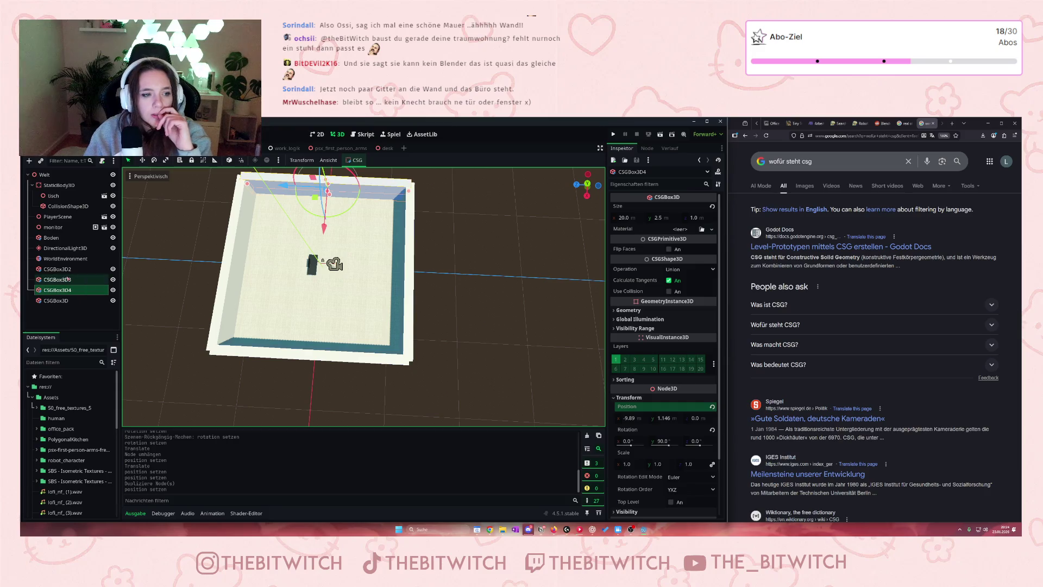
# Add a plain Node3D as a child of the Welt node
pyautogui.click(57, 269)
pyautogui.keyDown('shift'); pyautogui.click(68, 300); pyautogui.keyUp('shift')
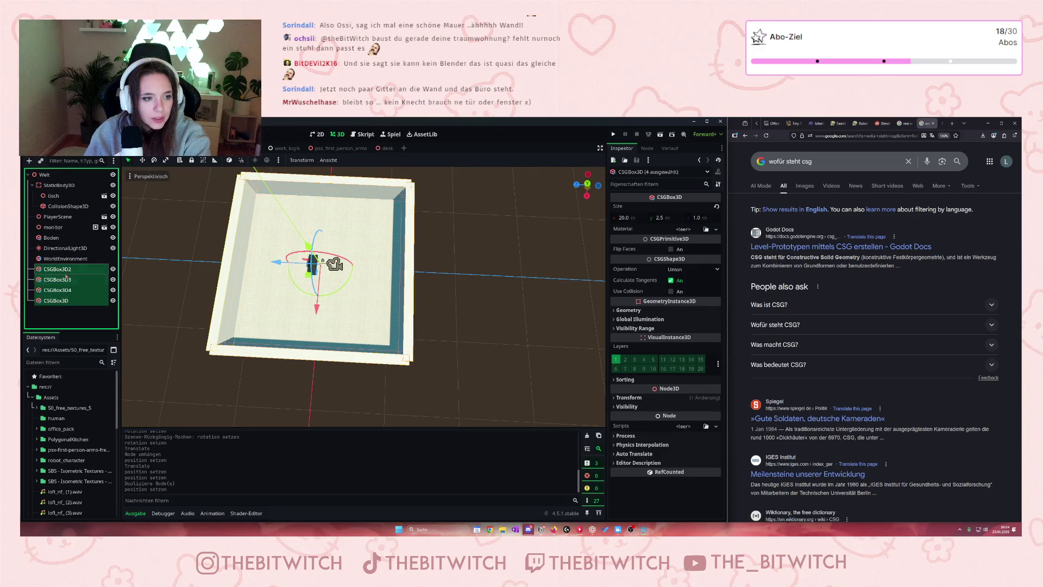
pyautogui.rightClick(66, 276)
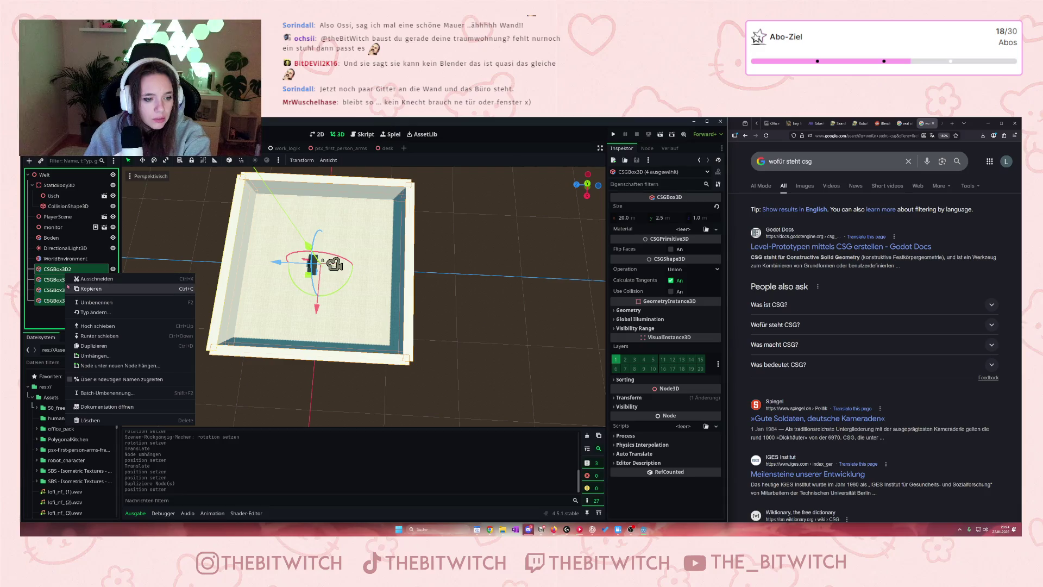
pyautogui.click(33, 175)
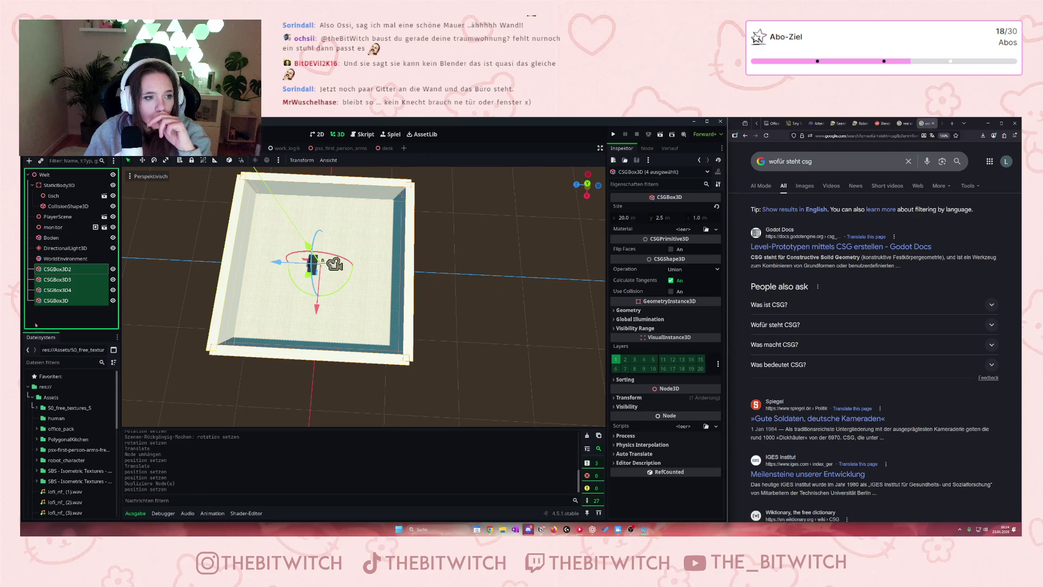
pyautogui.click(46, 175)
pyautogui.rightClick(53, 177)
pyautogui.click(76, 183)
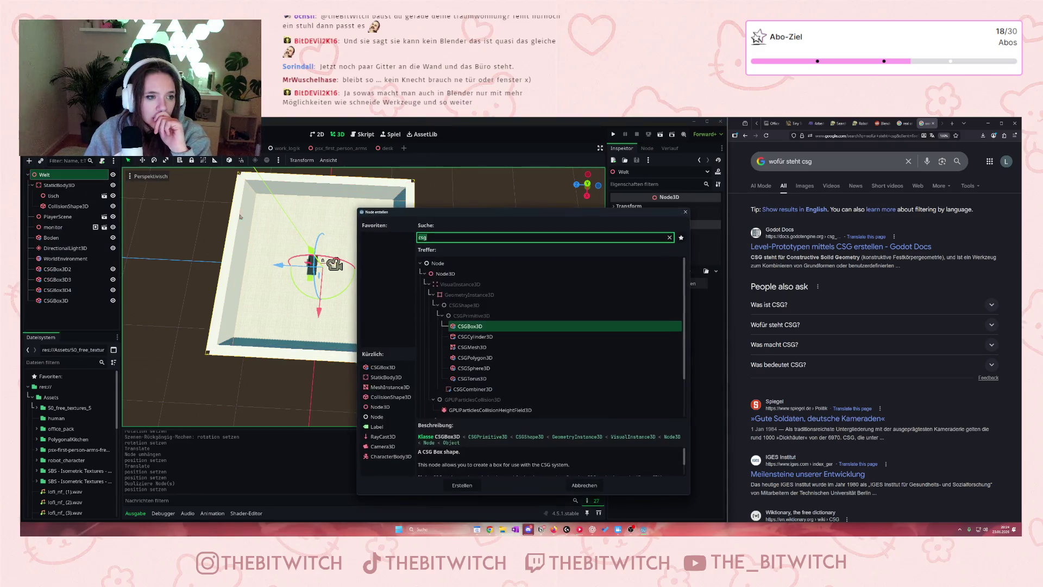
pyautogui.click(462, 485)
# Move the four CSGBox3D walls under the new Node3D and rename it 'Wände'
pyautogui.keyDown('shift'); pyautogui.click(57, 269); pyautogui.keyUp('shift')
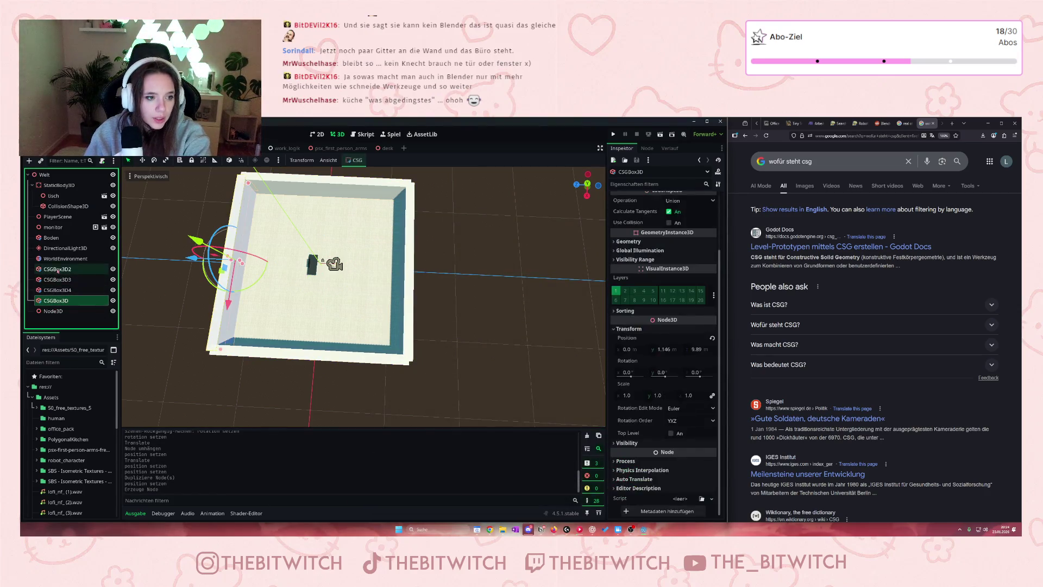
pyautogui.moveTo(57, 269); pyautogui.dragTo(81, 312)
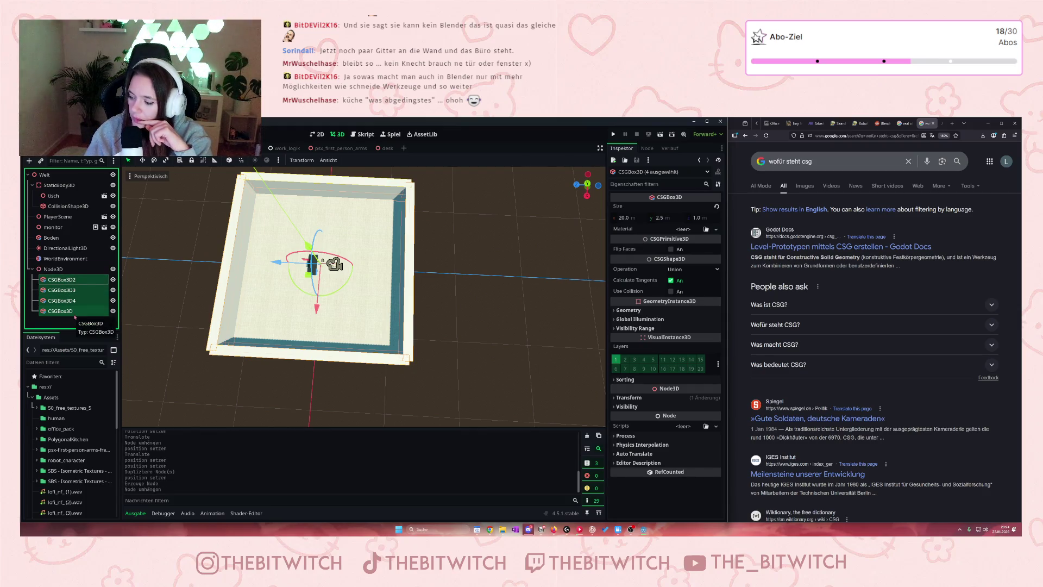
pyautogui.click(54, 269)
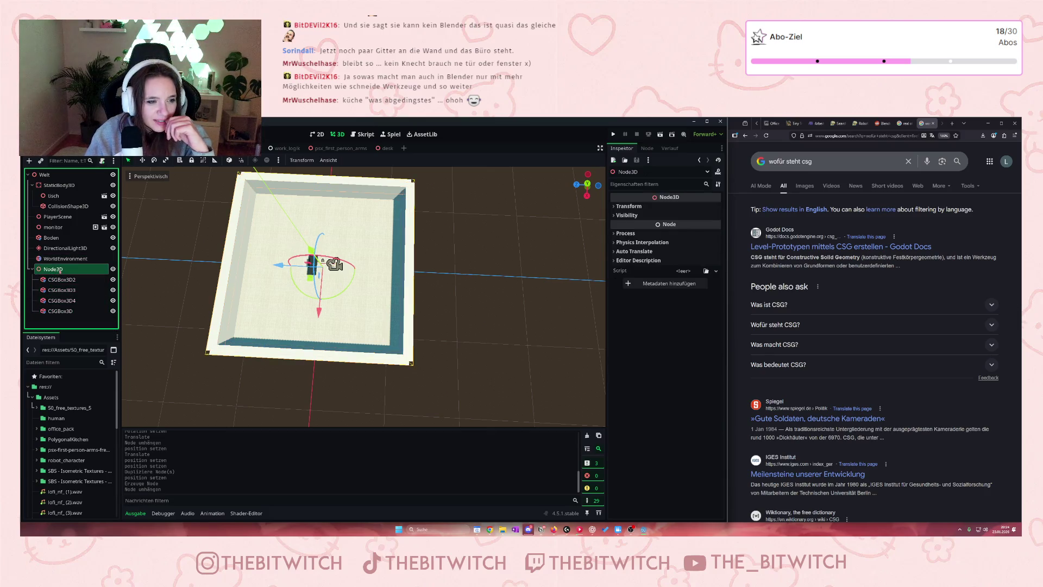
pyautogui.click(54, 269)
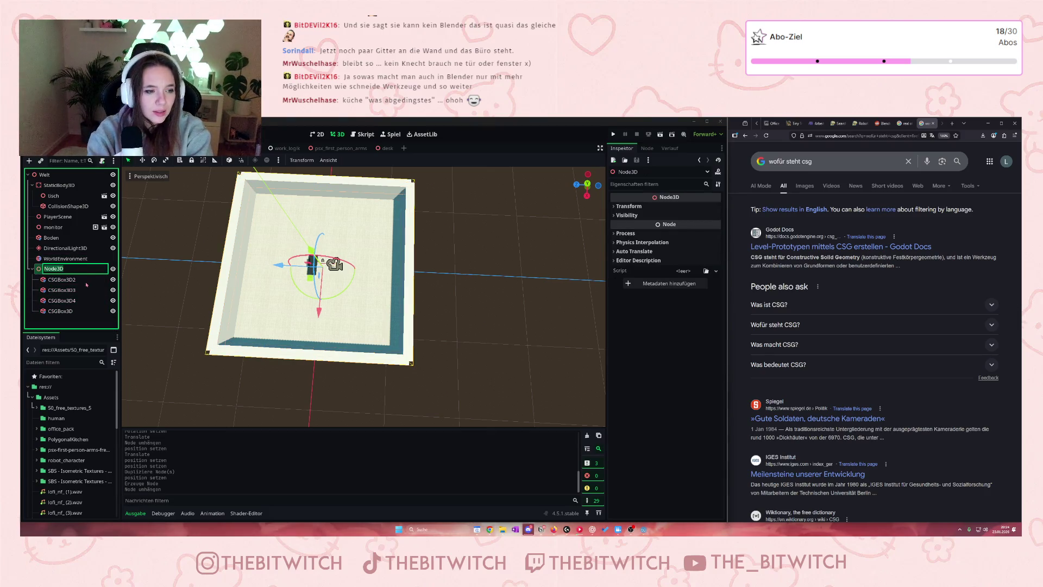
pyautogui.write('Wände')
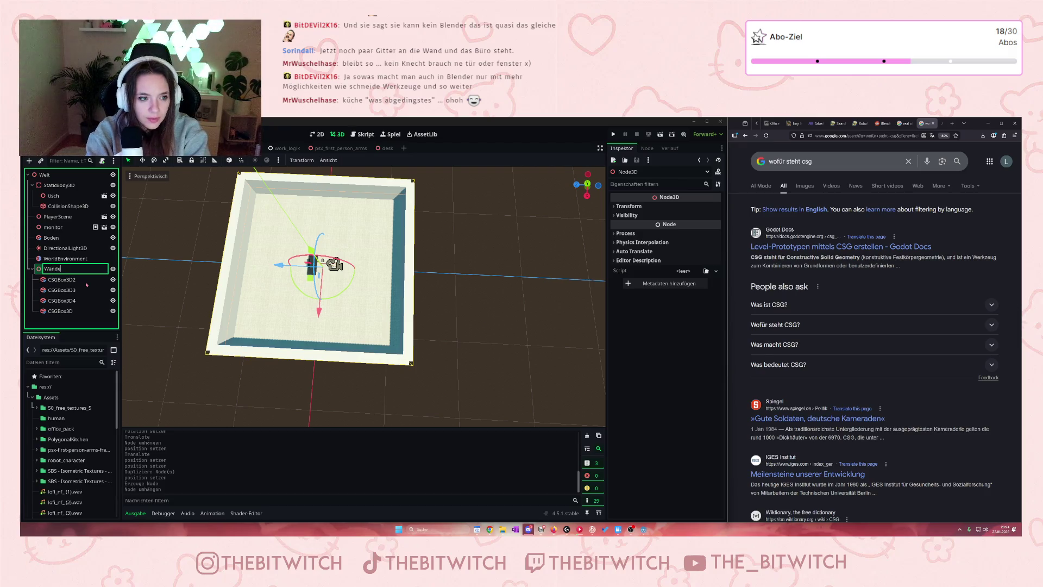
pyautogui.press('Return')
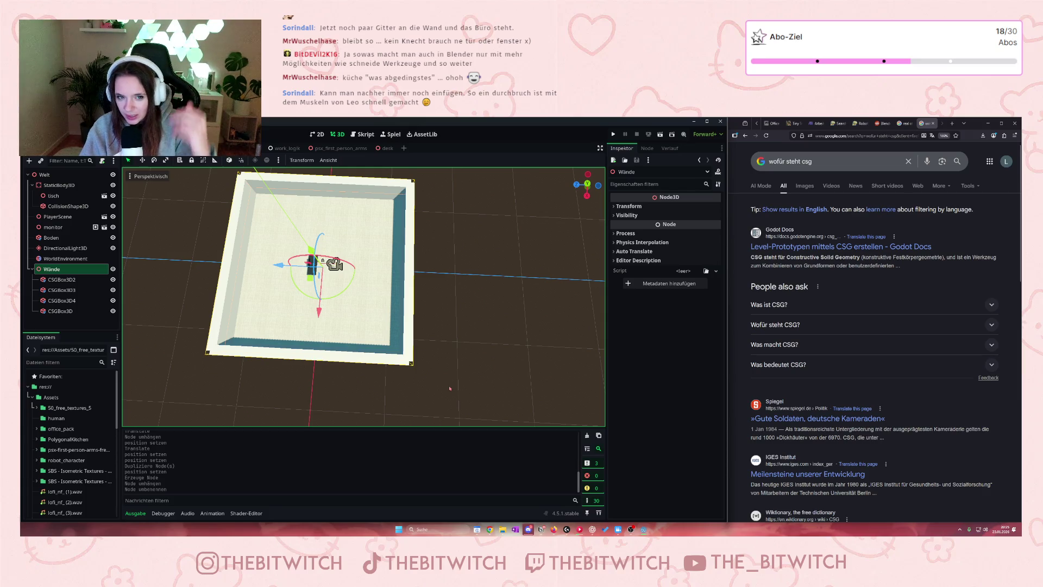
# Duplicate the front wall CSGBox3D3 and slide the copy to the room's middle
pyautogui.scroll(5, 363, 288)
pyautogui.scroll(-4, 245, 255)
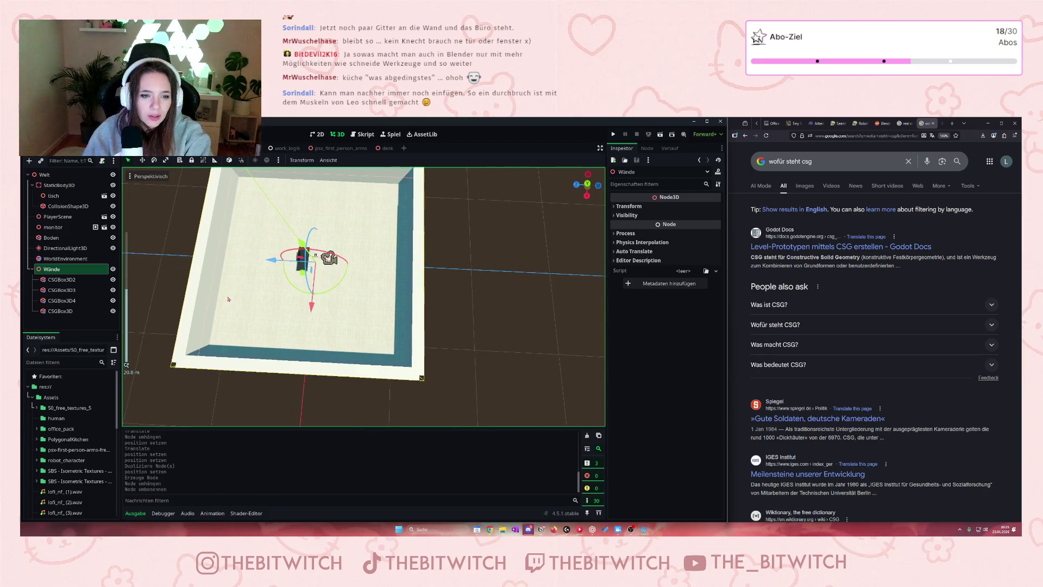
pyautogui.moveTo(219, 235)
pyautogui.mouseDown()
pyautogui.moveTo(266, 261)
pyautogui.moveTo(241, 324)
pyautogui.mouseUp()
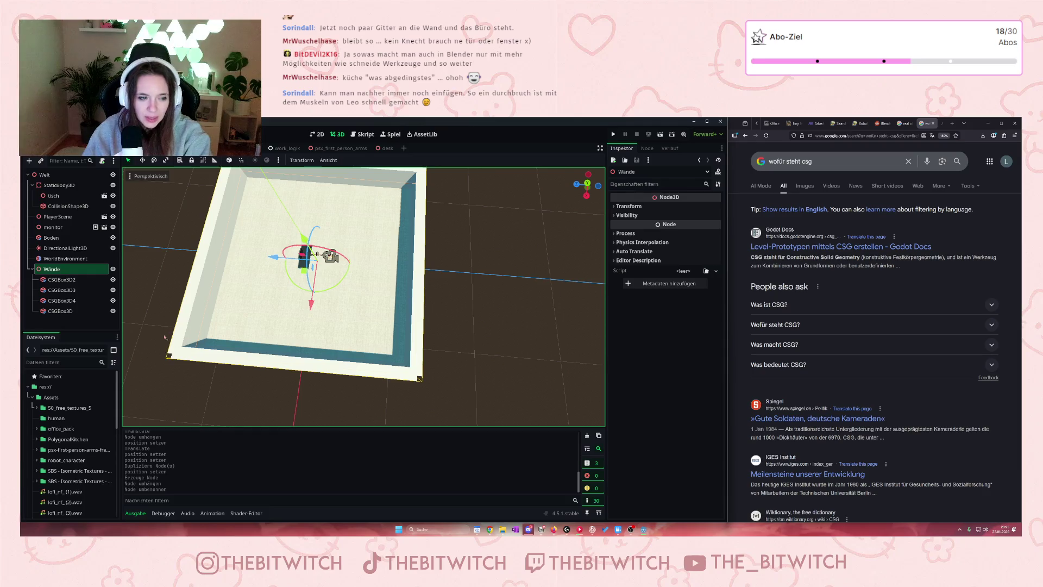
pyautogui.click(245, 358)
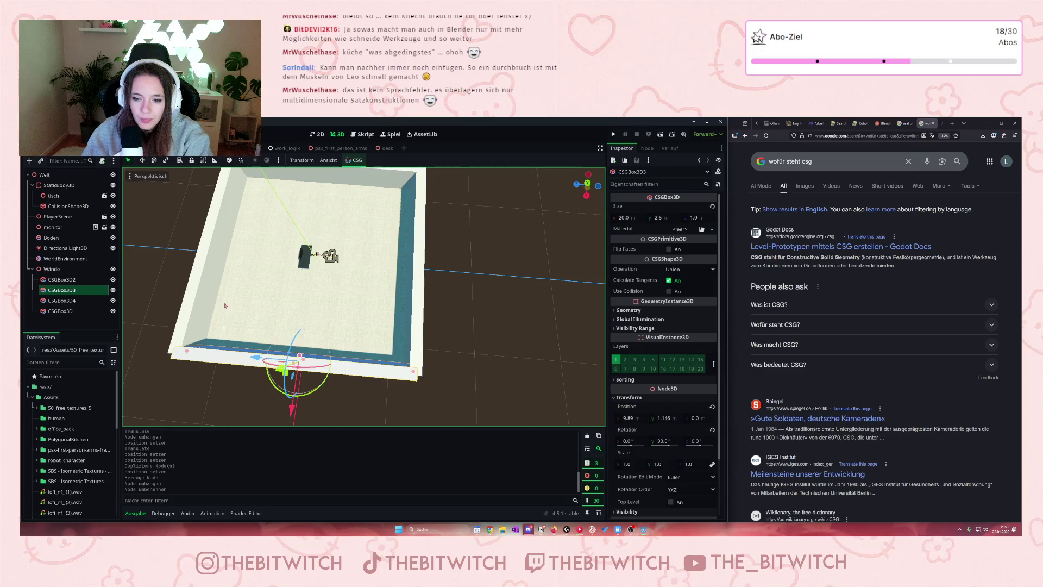
pyautogui.hotkey('ctrl', 'd')
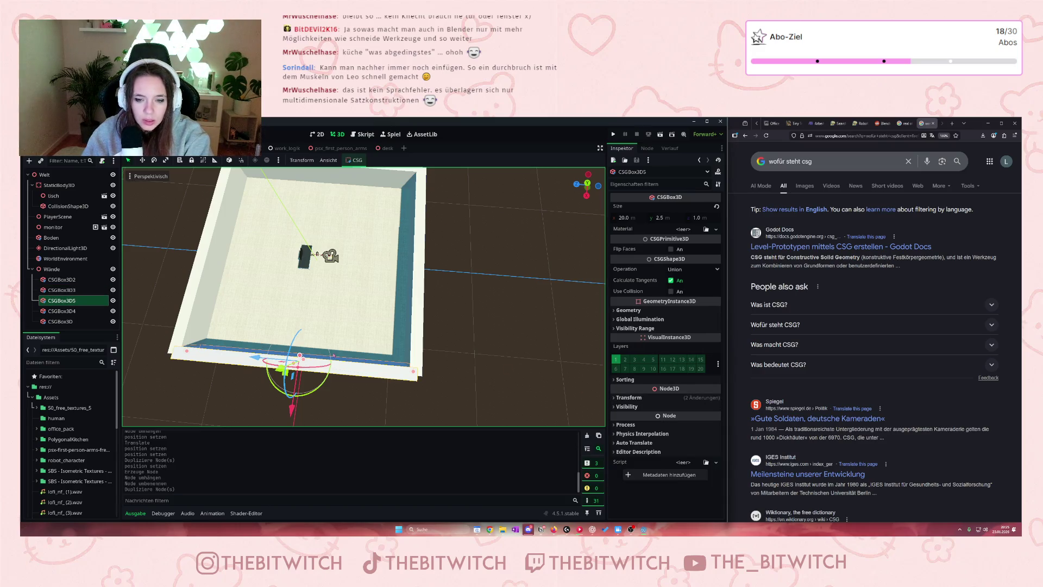
pyautogui.moveTo(292, 407); pyautogui.dragTo(303, 329)
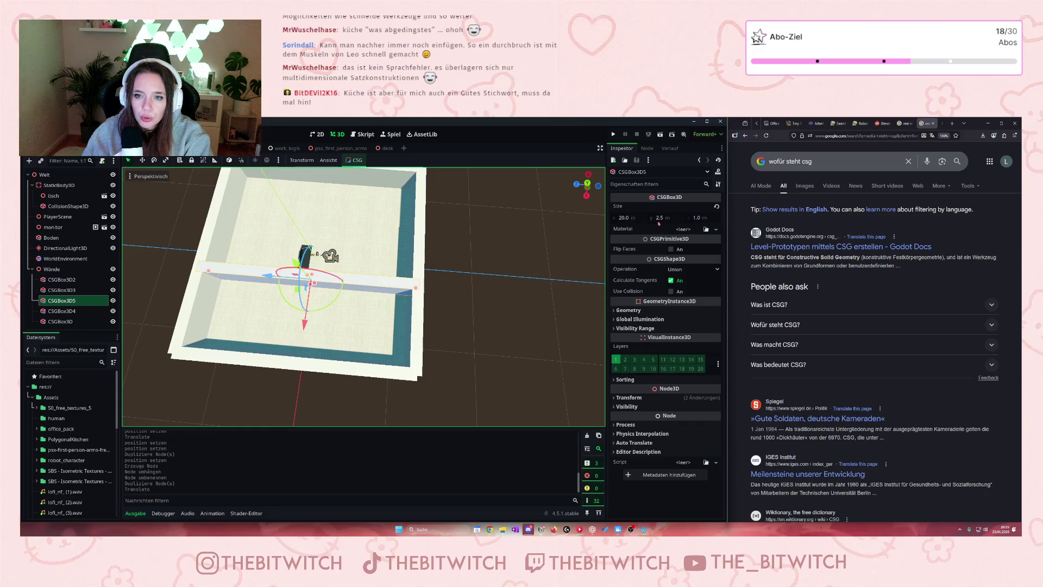
# Set the copied wall's Size z to 0.2, then 0.3 m
pyautogui.click(699, 218)
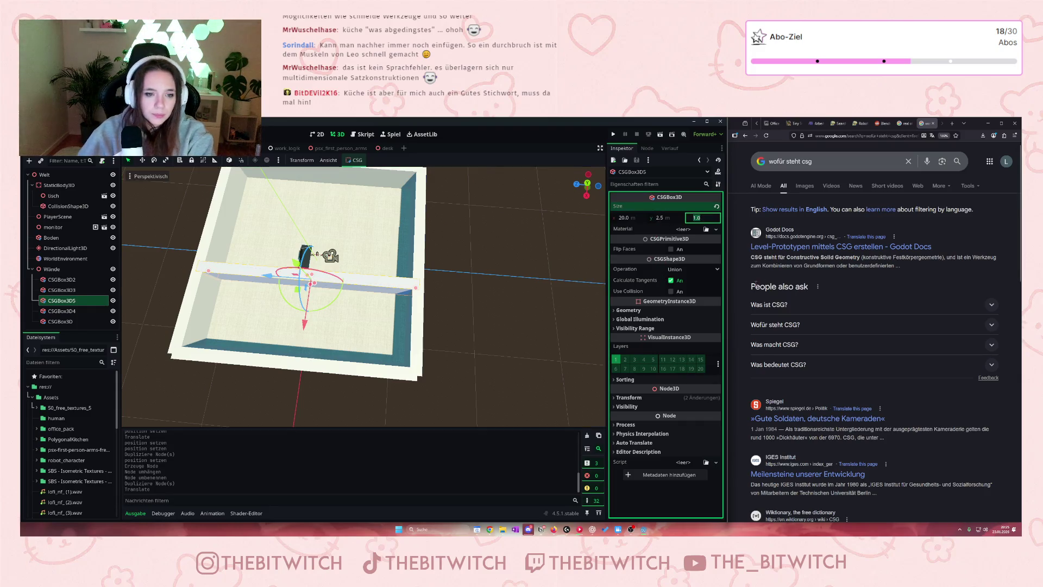
pyautogui.write('0.2')
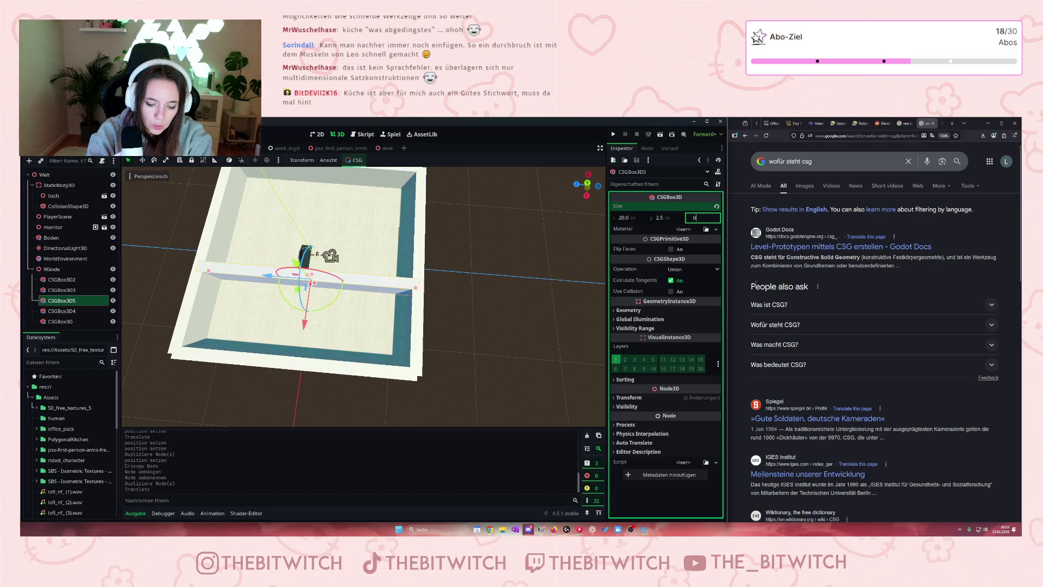
pyautogui.press('Return')
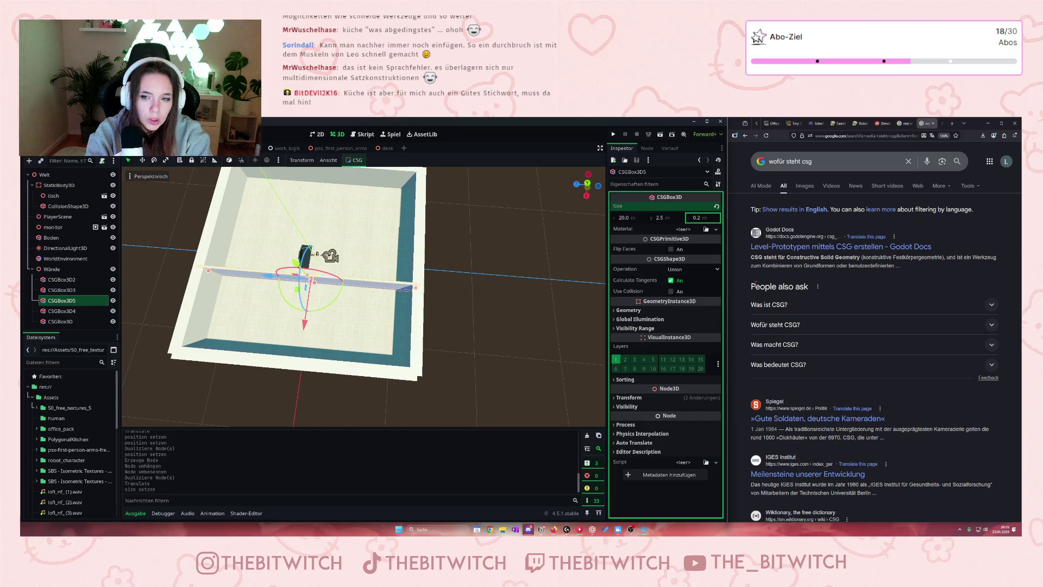
pyautogui.click(700, 217)
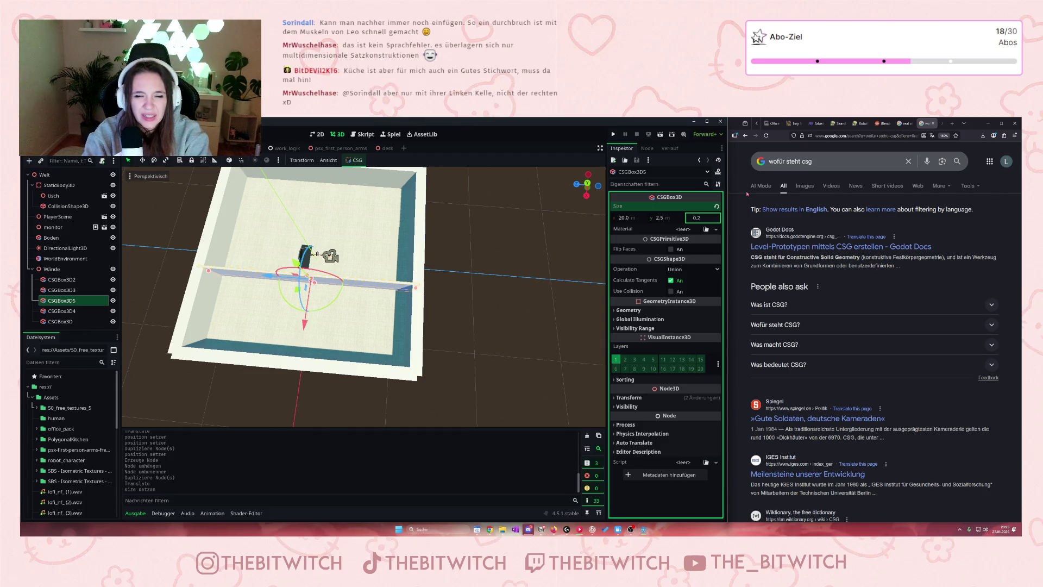
pyautogui.press('BackSpace')
pyautogui.write('3')
pyautogui.press('Return')
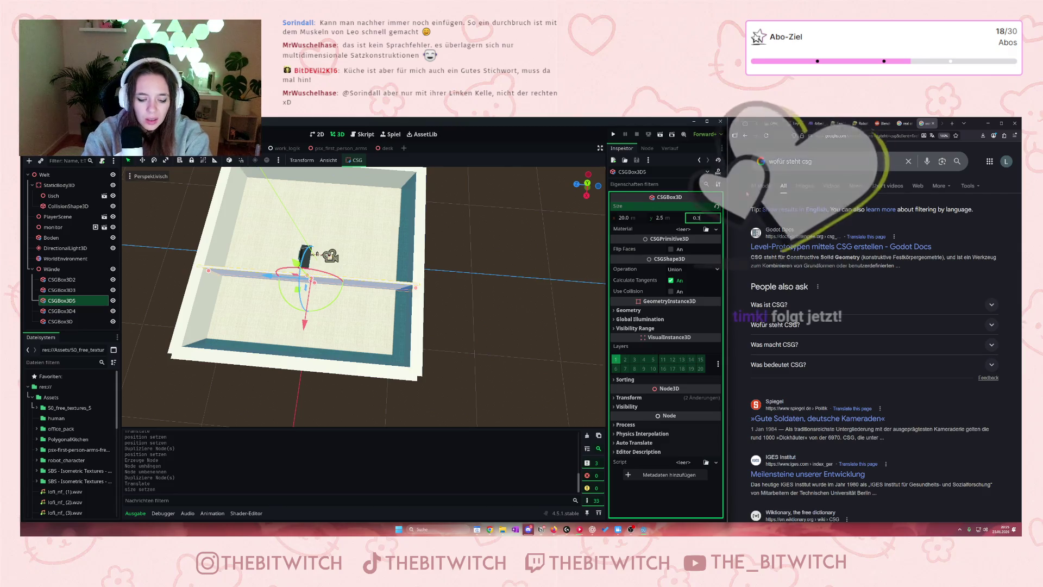
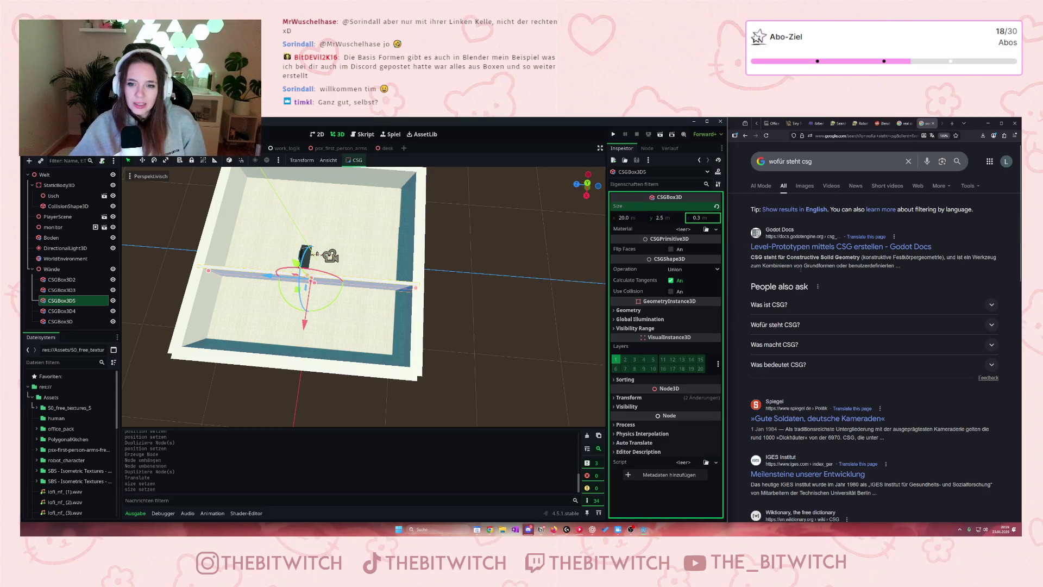
# Set CSGBox3D5's Size x to 7.5 m and drag the wall toward the room's left side
pyautogui.click(623, 218)
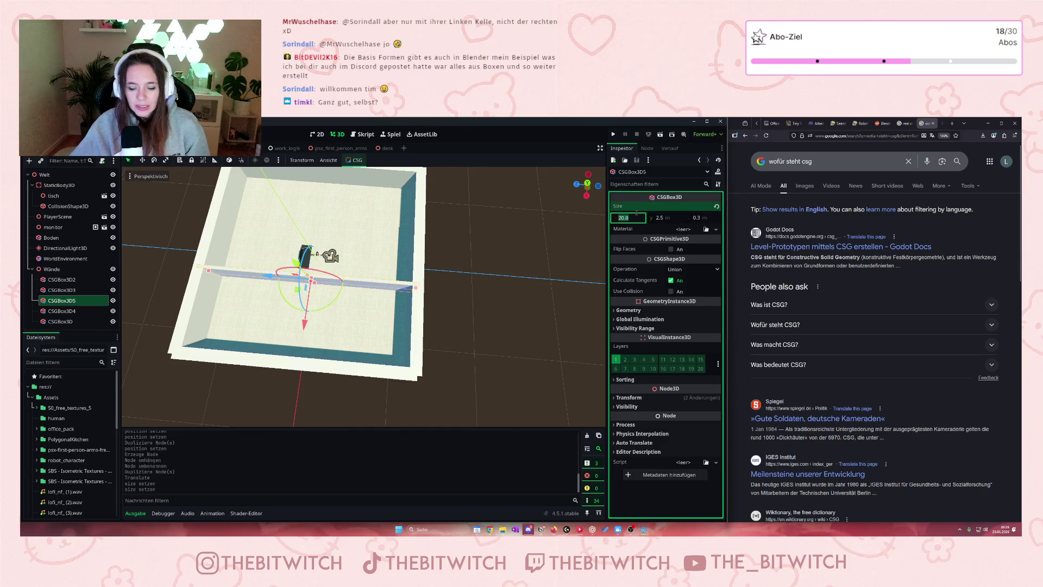
pyautogui.write('7.5')
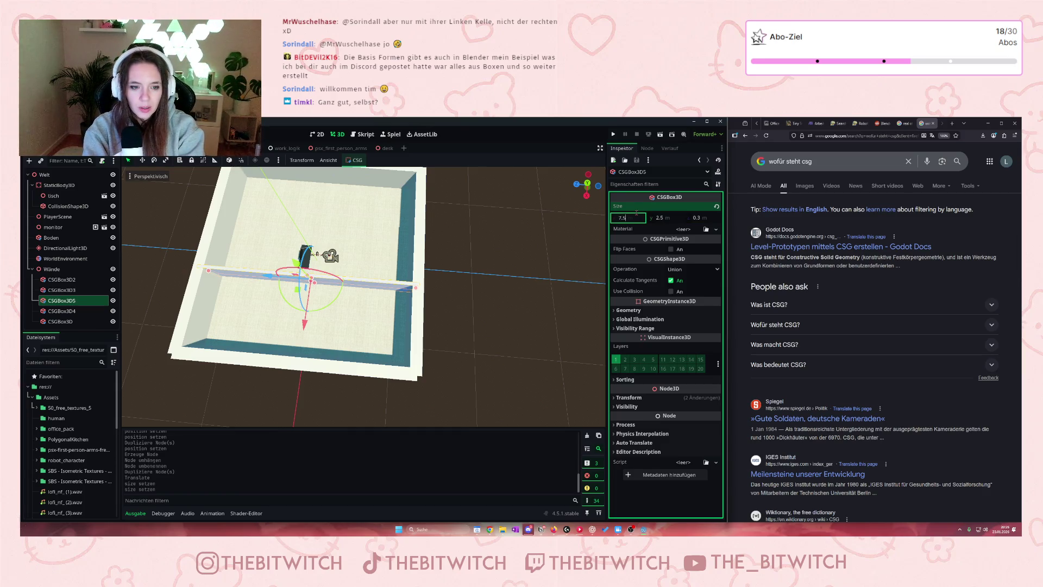
pyautogui.press('Return')
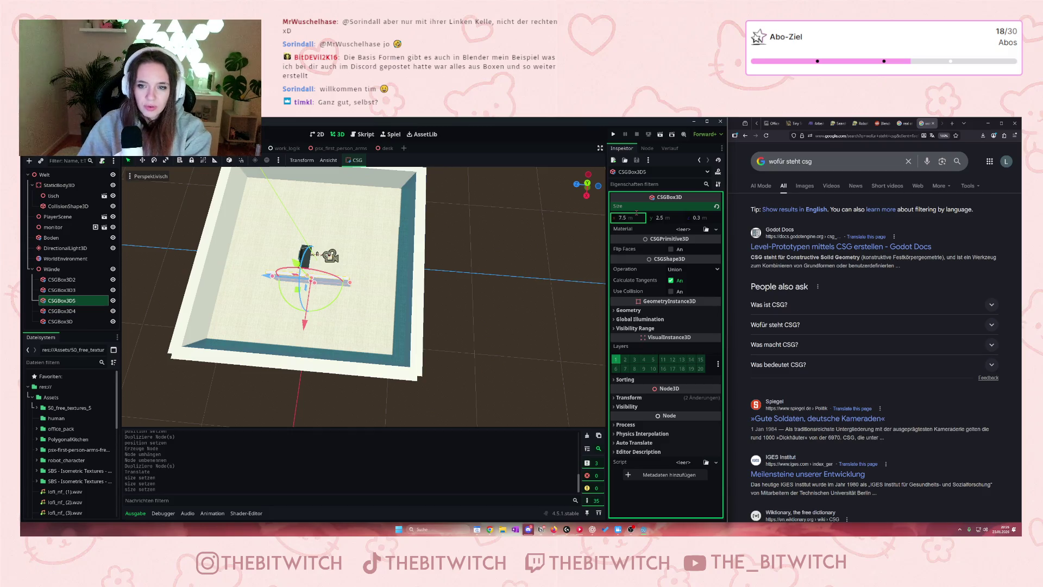
pyautogui.moveTo(269, 278); pyautogui.dragTo(210, 278)
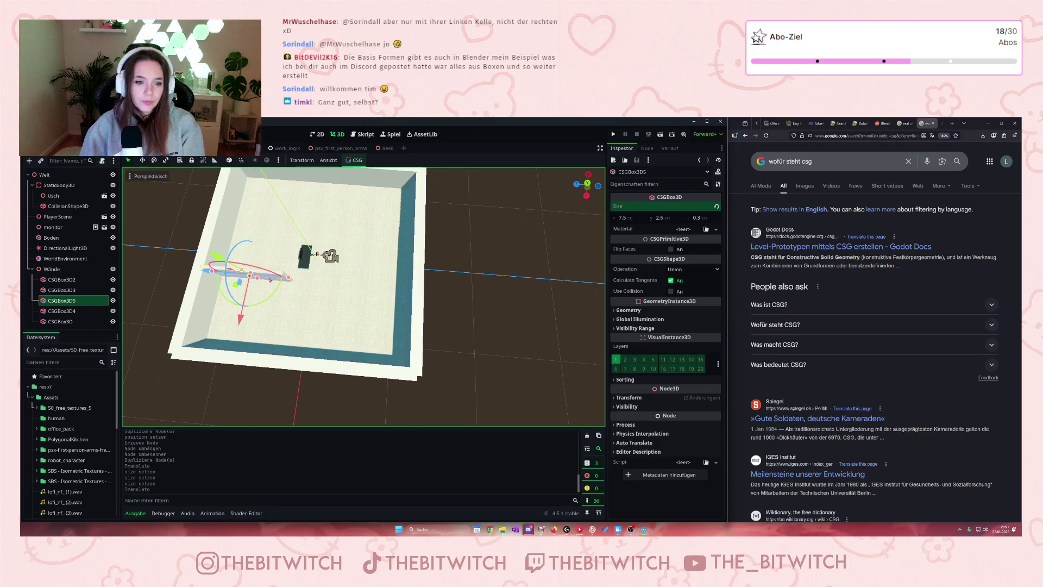
pyautogui.click(84, 302)
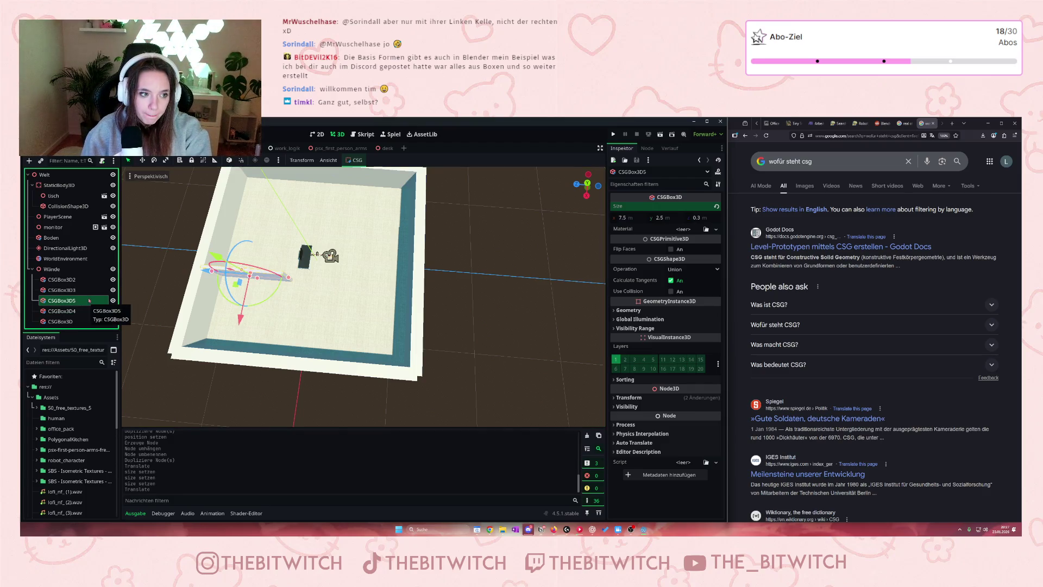
# Add a plain Node3D as a child of the Wände group
pyautogui.click(75, 270)
pyautogui.rightClick(74, 270)
pyautogui.click(92, 275)
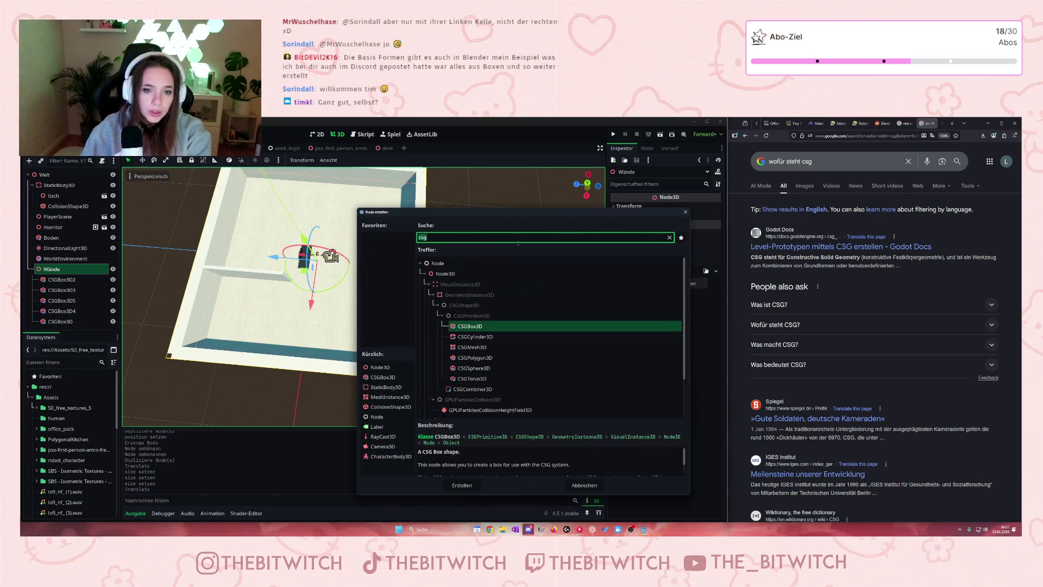
pyautogui.click(445, 273)
pyautogui.click(462, 485)
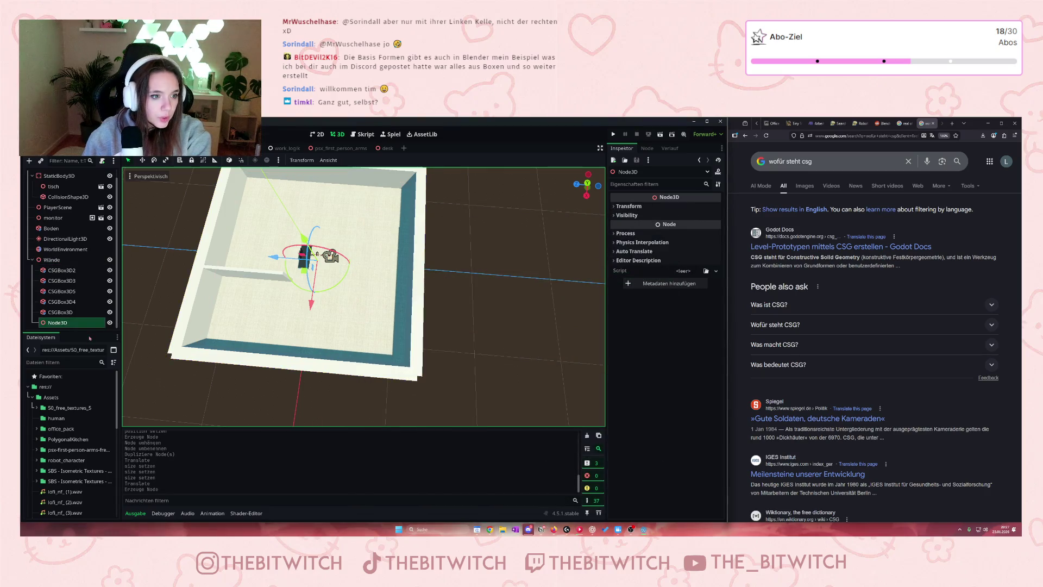
# Rename the new Node3D to Küche and move CSGBox3D5 into it
pyautogui.click(69, 324)
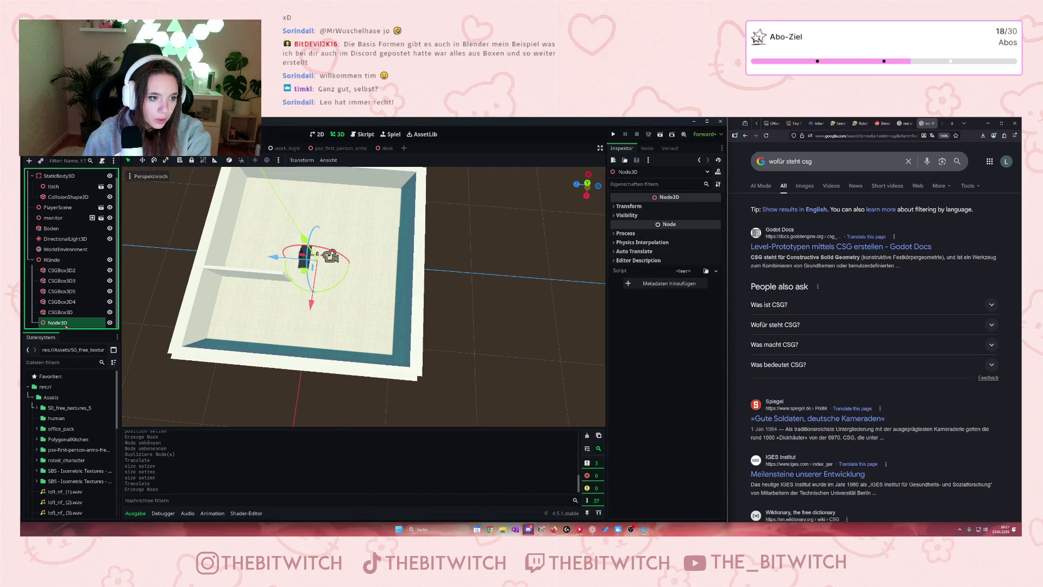
pyautogui.doubleClick(66, 324)
pyautogui.write('Küche')
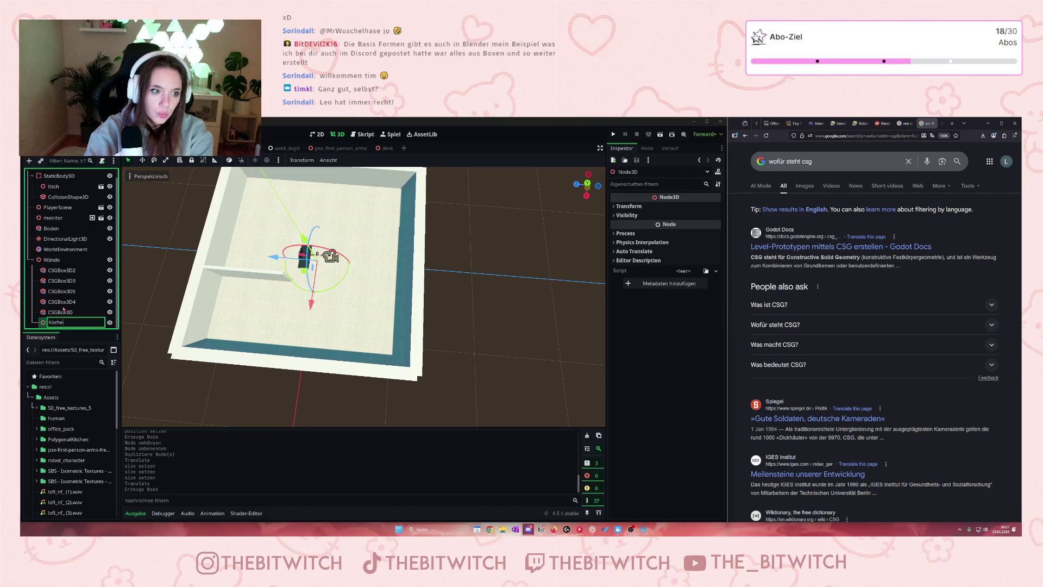
pyautogui.press('Return')
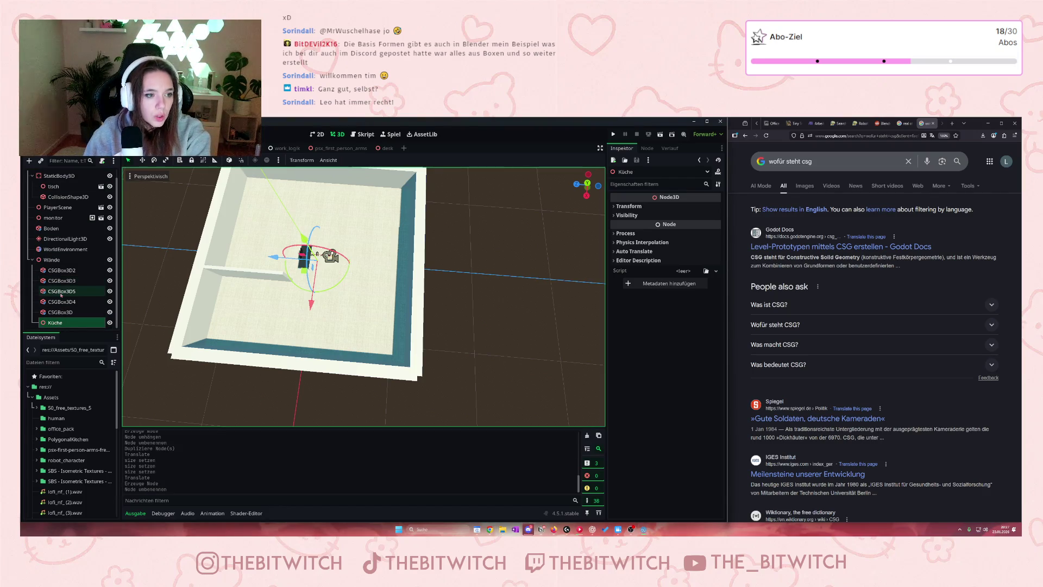
pyautogui.click(61, 292)
pyautogui.moveTo(67, 293); pyautogui.dragTo(80, 312)
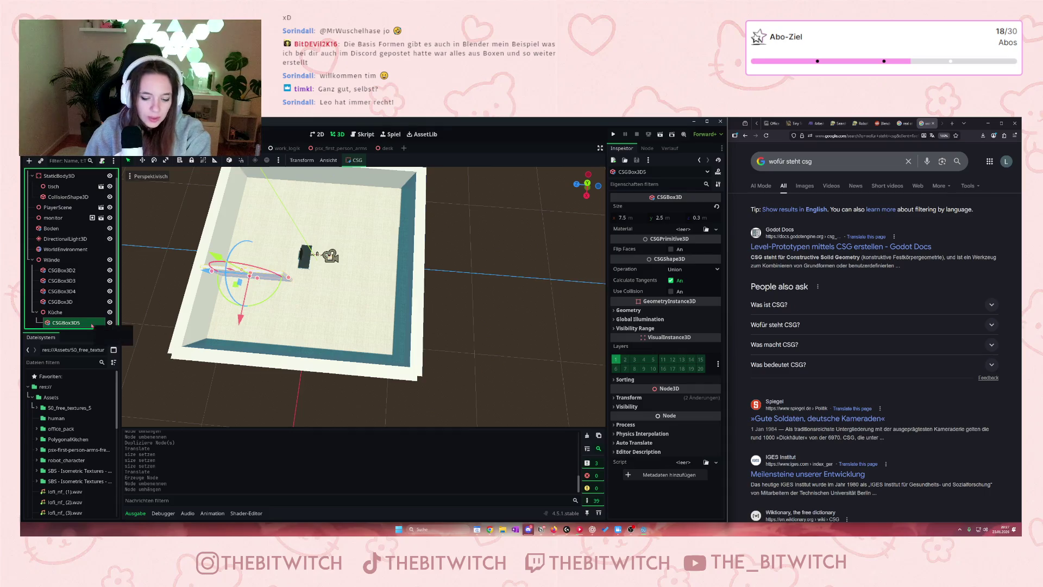
# Duplicate CSGBox3D5 as CSGBox3D6 and set its Y rotation to 0°
pyautogui.hotkey('ctrl', 'd')
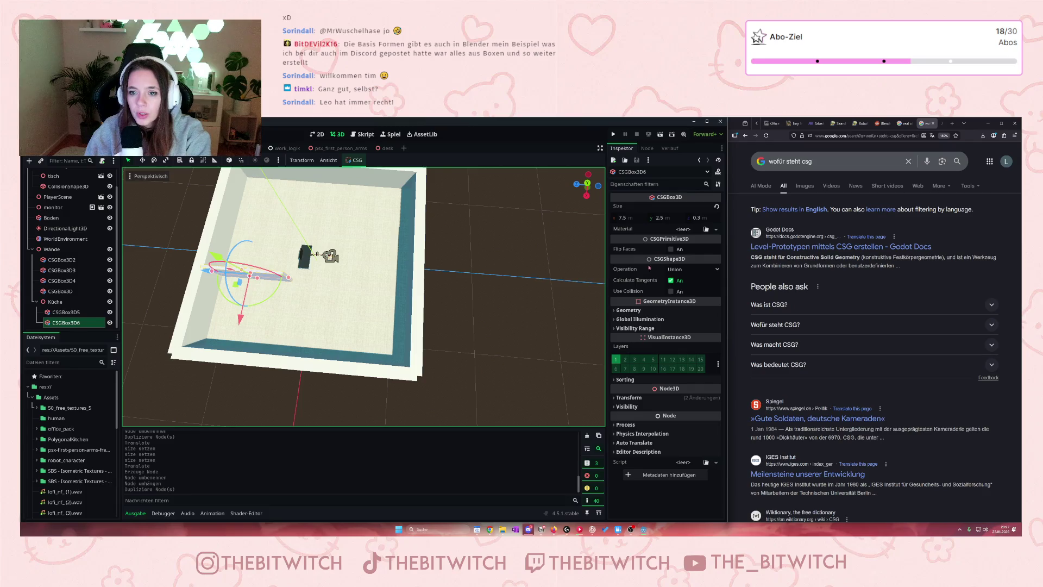
pyautogui.click(624, 397)
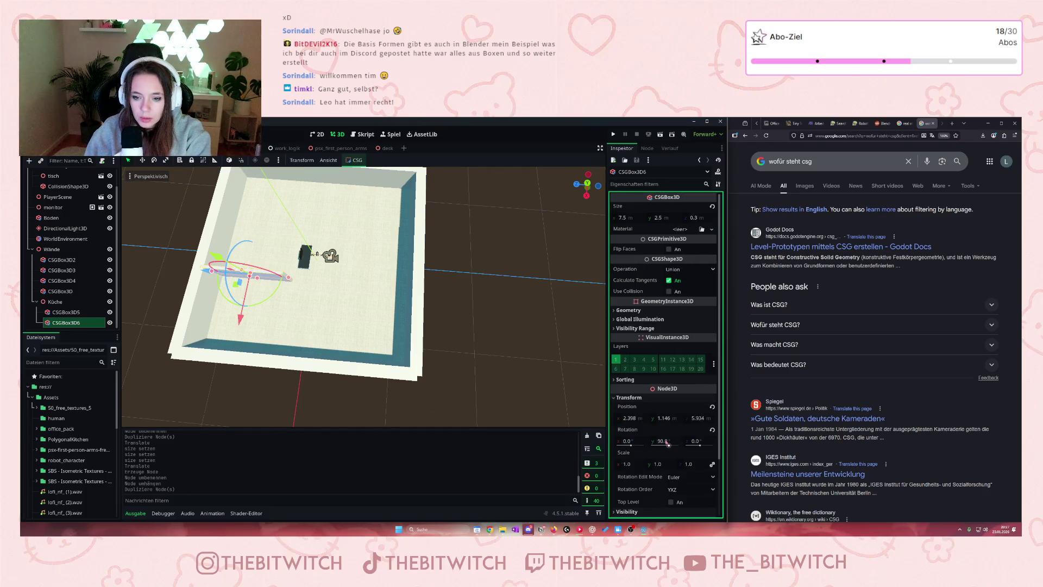
pyautogui.click(669, 444)
pyautogui.write('0')
pyautogui.press('Return')
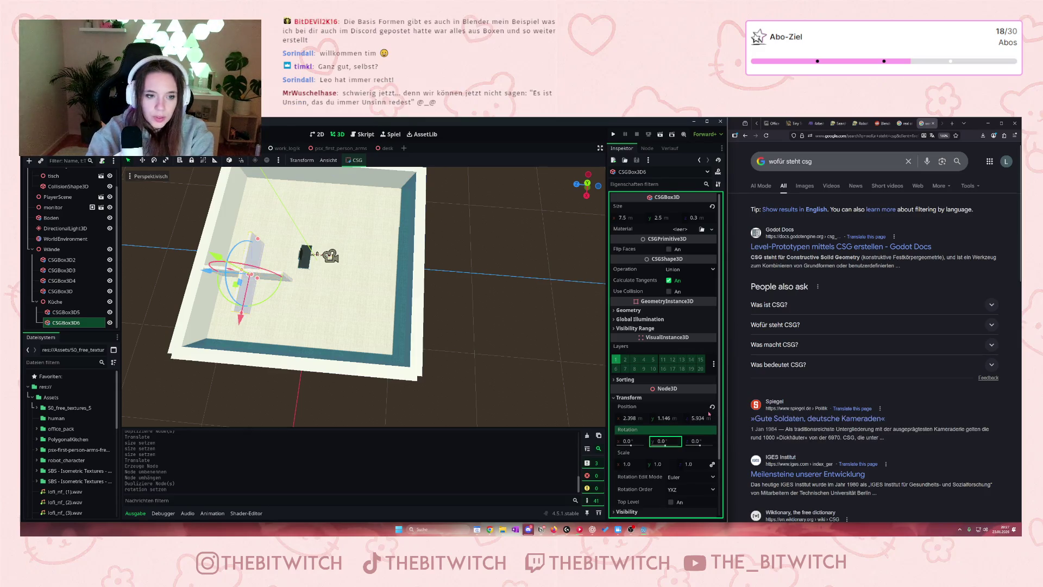
# Move CSGBox3D6 along X to 6.12, 1.146, -2.349, forming a corner with the first wall
pyautogui.moveTo(240, 319)
pyautogui.mouseDown()
pyautogui.moveTo(234, 369)
pyautogui.moveTo(232, 356)
pyautogui.mouseUp()
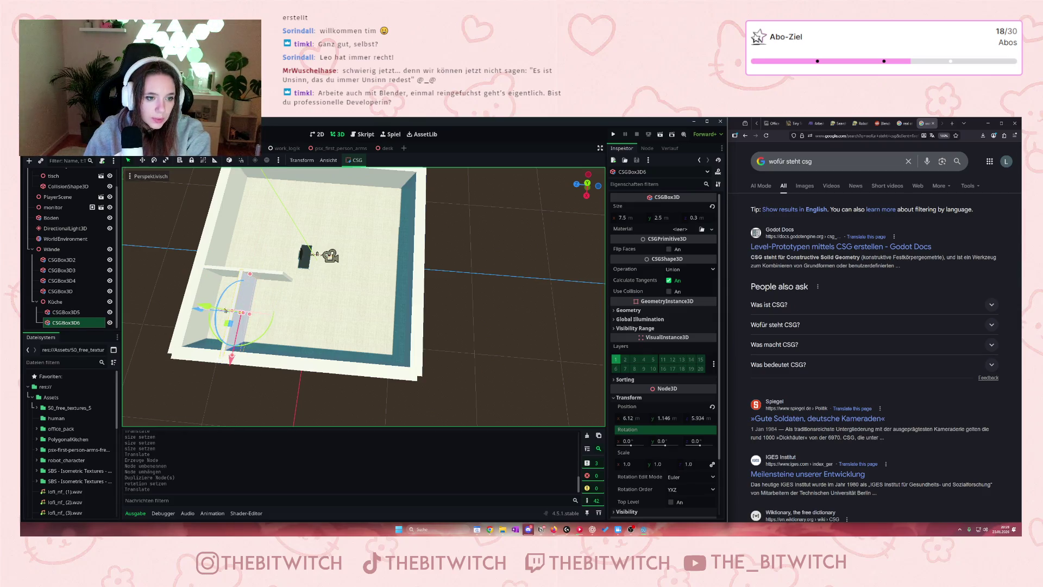
pyautogui.moveTo(214, 317)
pyautogui.mouseDown()
pyautogui.moveTo(228, 320)
pyautogui.moveTo(202, 356)
pyautogui.moveTo(239, 354)
pyautogui.mouseUp()
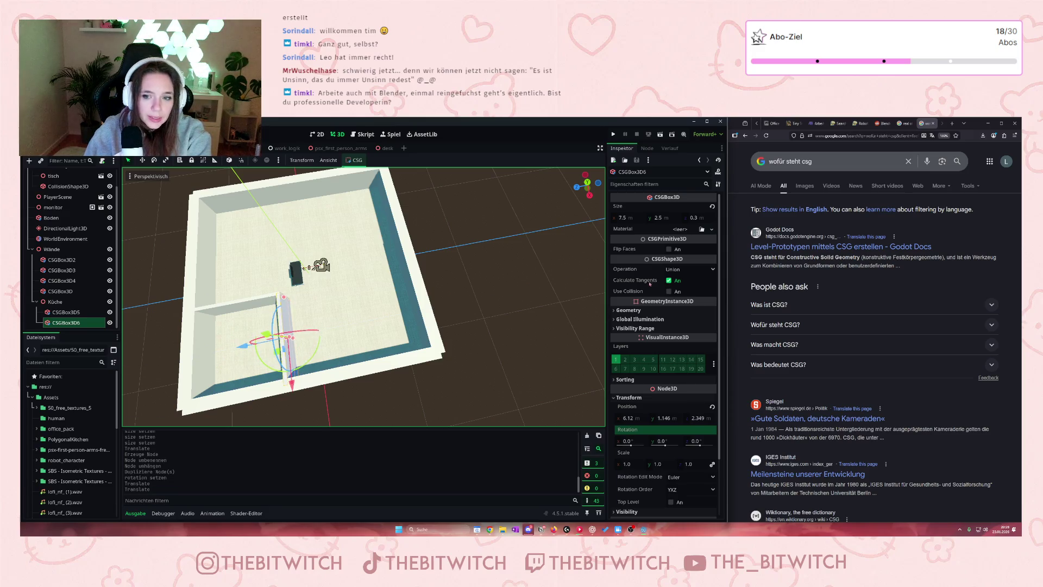
pyautogui.click(621, 218)
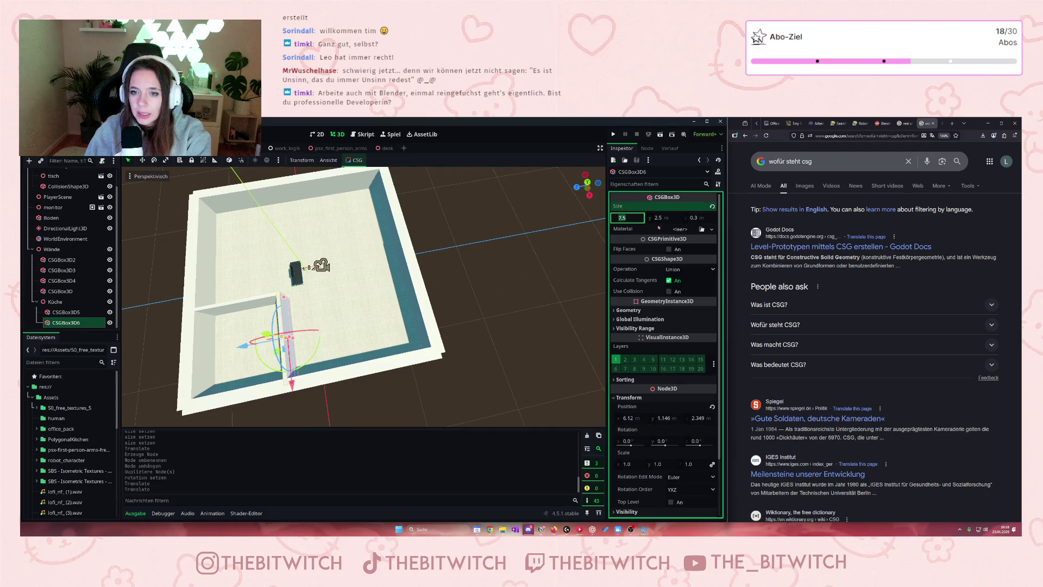
pyautogui.press('Tab')
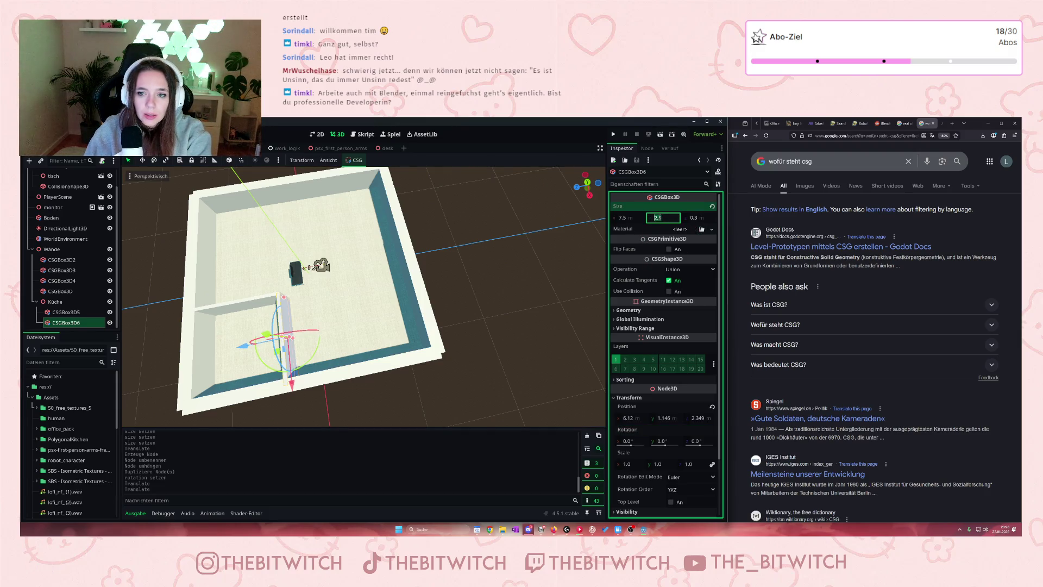
pyautogui.click(626, 220)
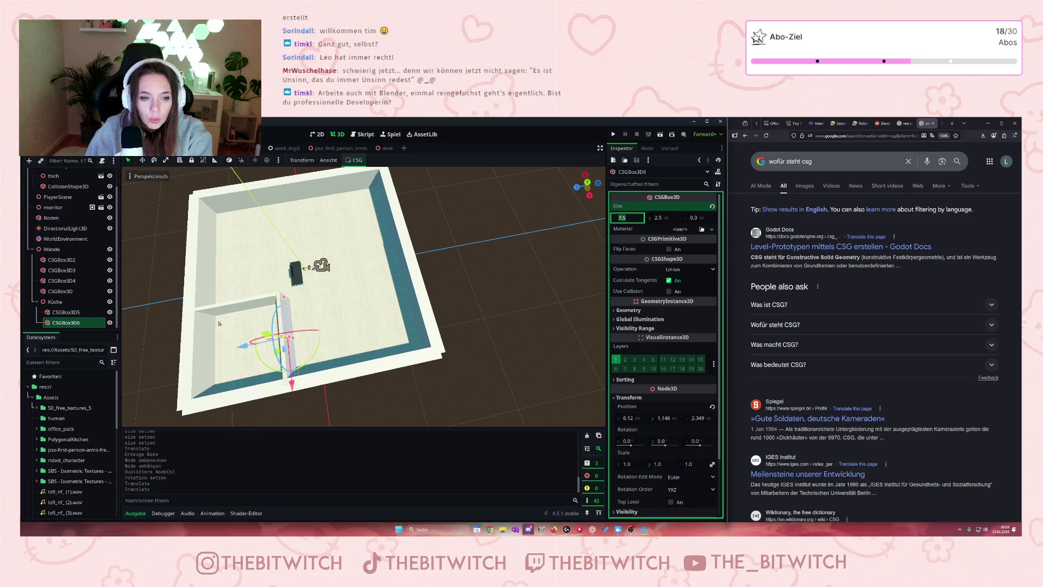
# Shorten CSGBox3D6 to 5 m and slide it along X to 6.989
pyautogui.scroll(3, 217, 325)
pyautogui.scroll(-3, 214, 329)
pyautogui.scroll(3, 209, 334)
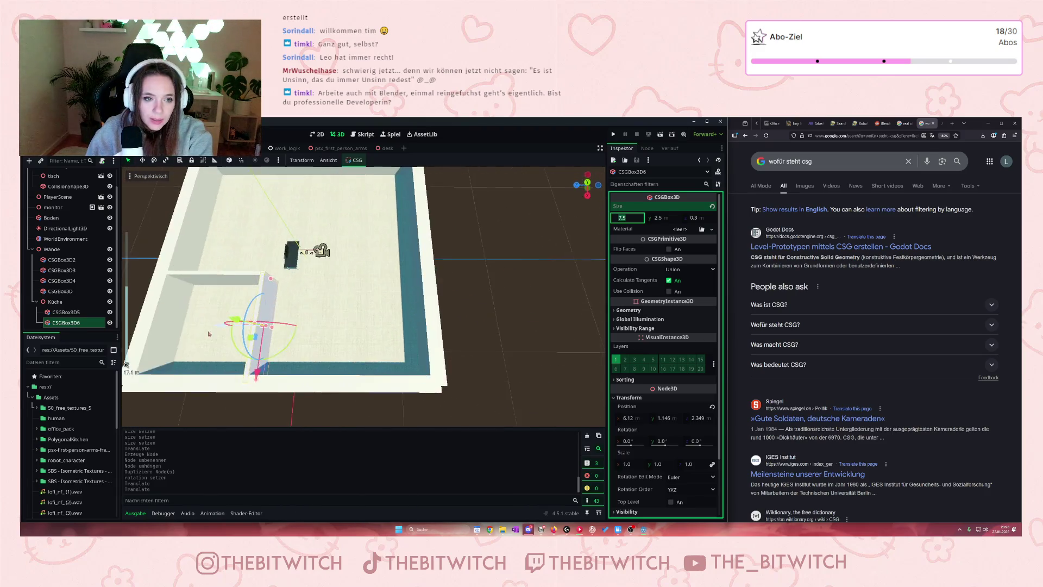
pyautogui.scroll(-2, 209, 333)
pyautogui.moveTo(209, 334); pyautogui.dragTo(244, 320)
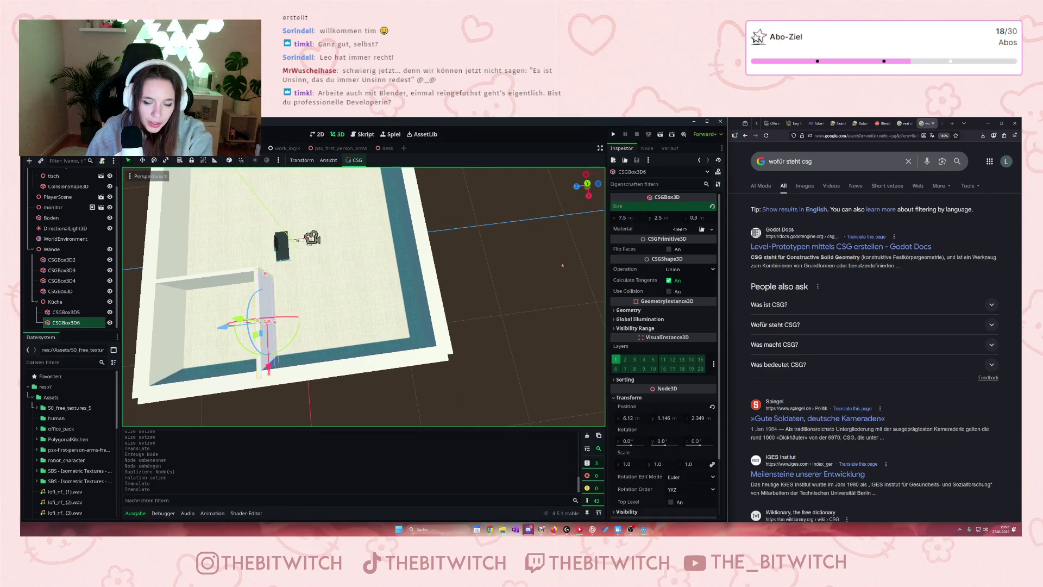
pyautogui.click(625, 217)
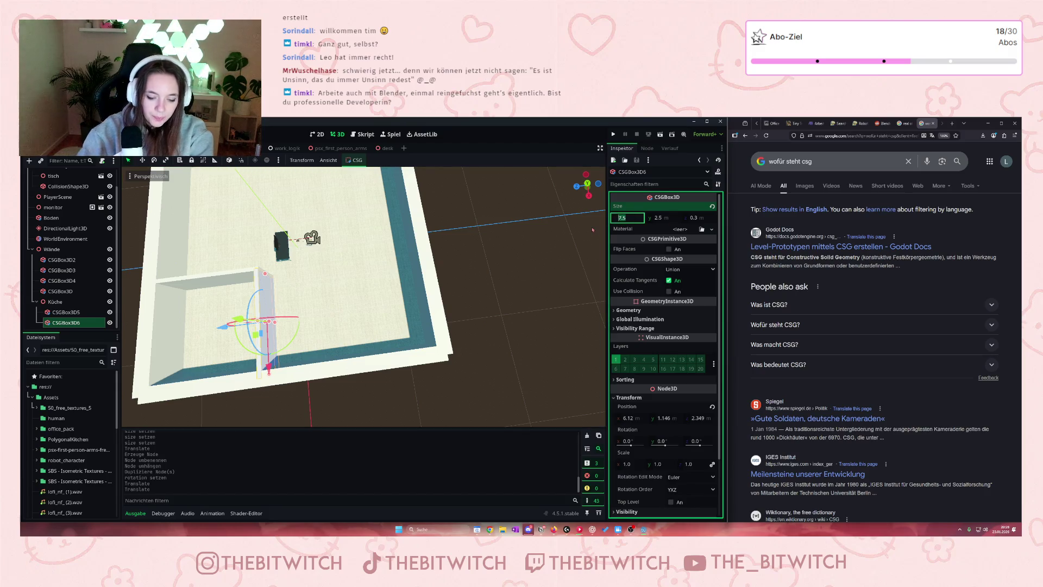
pyautogui.write('5')
pyautogui.press('Return')
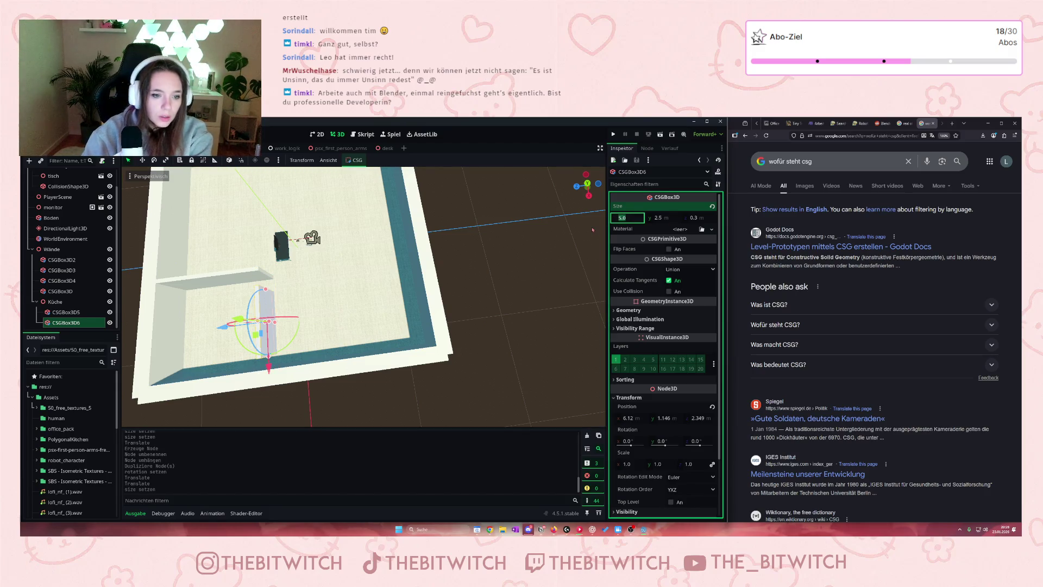
pyautogui.moveTo(268, 367); pyautogui.dragTo(271, 382)
# Select the Boden floor and run the game with F5 to test the level
pyautogui.scroll(3, 223, 299)
pyautogui.scroll(-3, 223, 298)
pyautogui.scroll(-2, 222, 299)
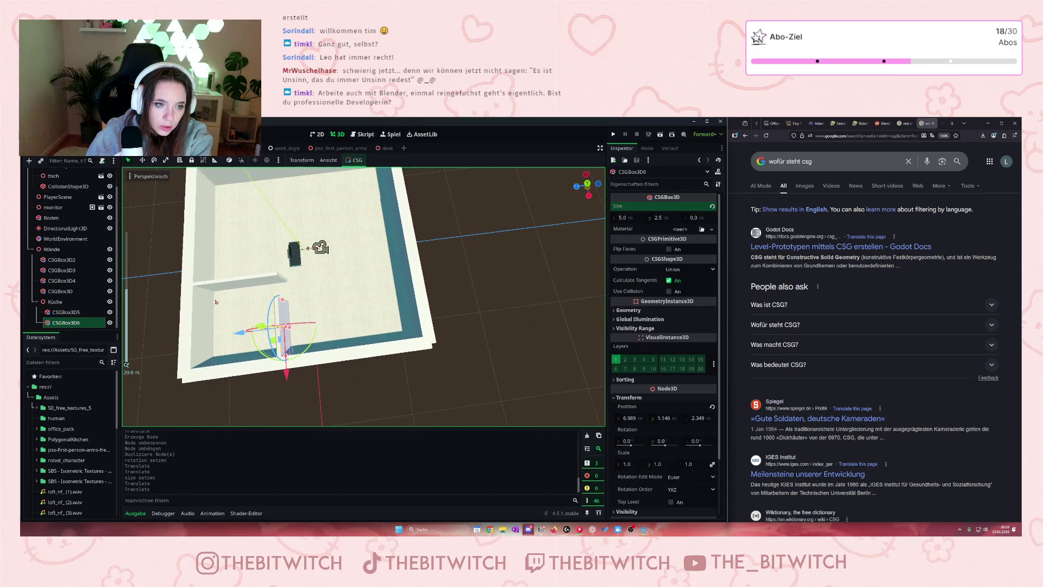
pyautogui.click(337, 282)
pyautogui.press('F5')
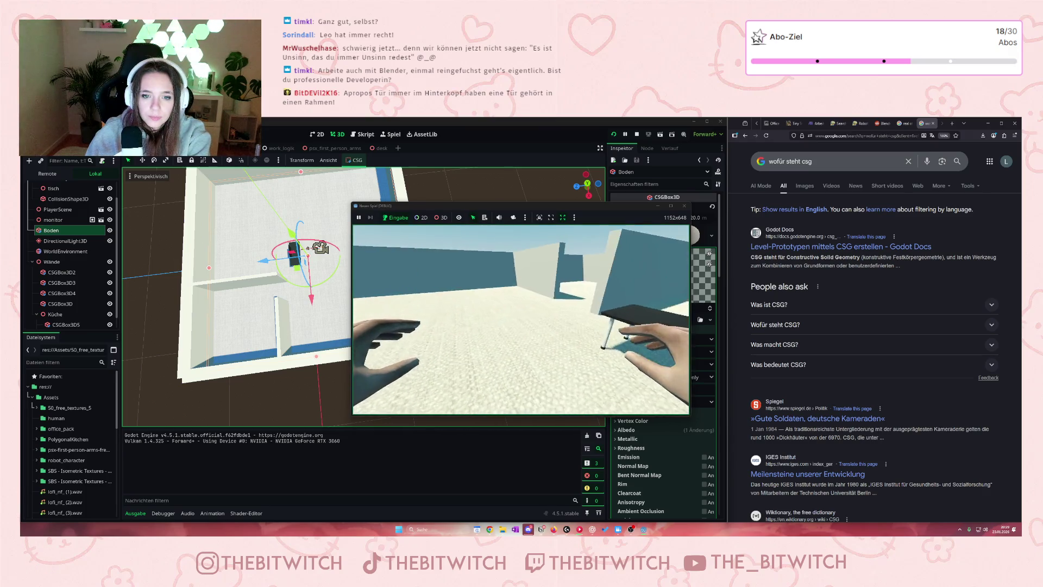
# Walk around the rooms in the running game, checking walls and corners
pyautogui.press('w')
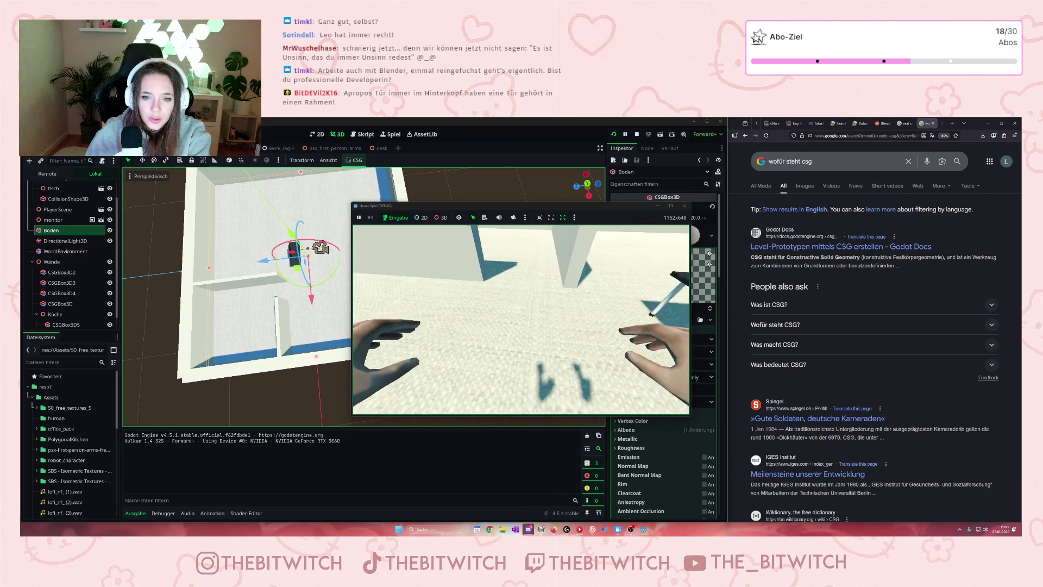
pyautogui.press('w')
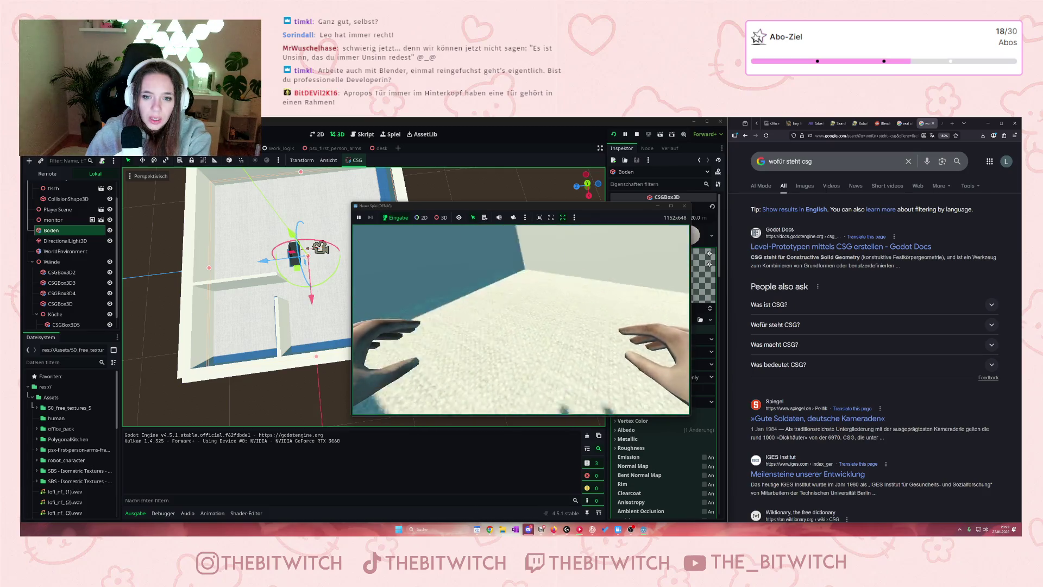
pyautogui.press('w')
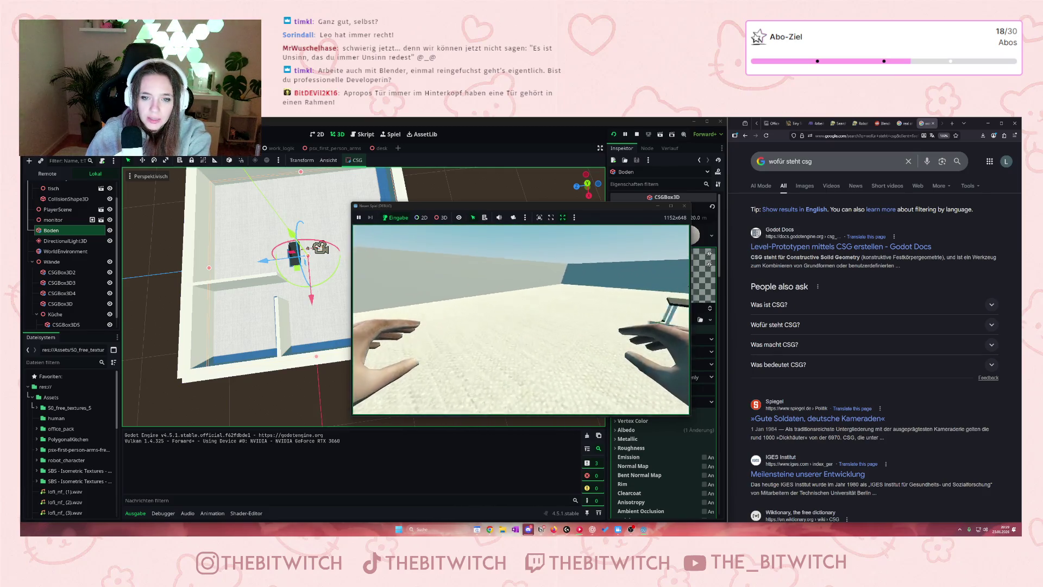
pyautogui.press('w')
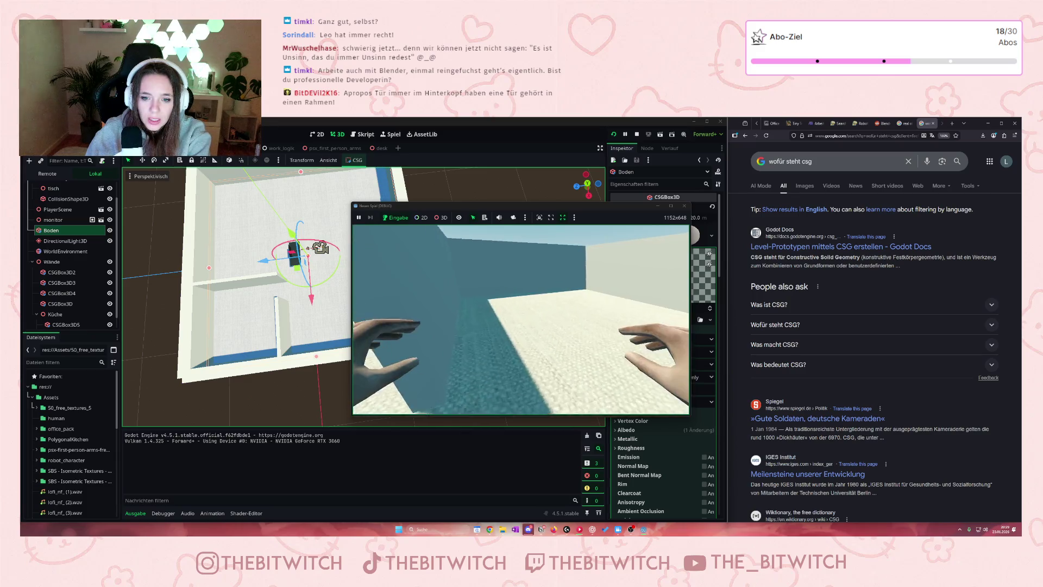
pyautogui.press('w')
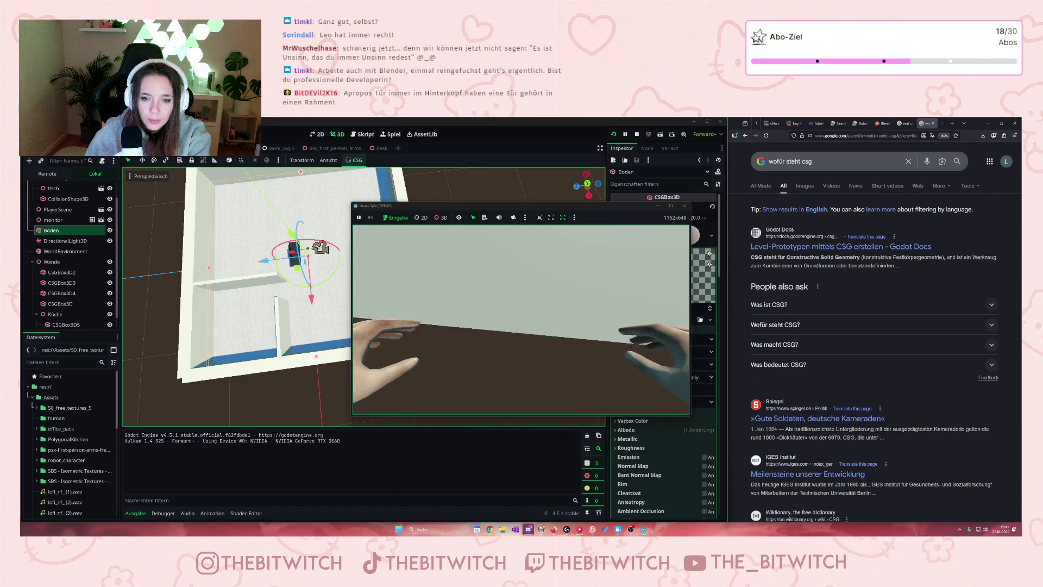
pyautogui.press('w')
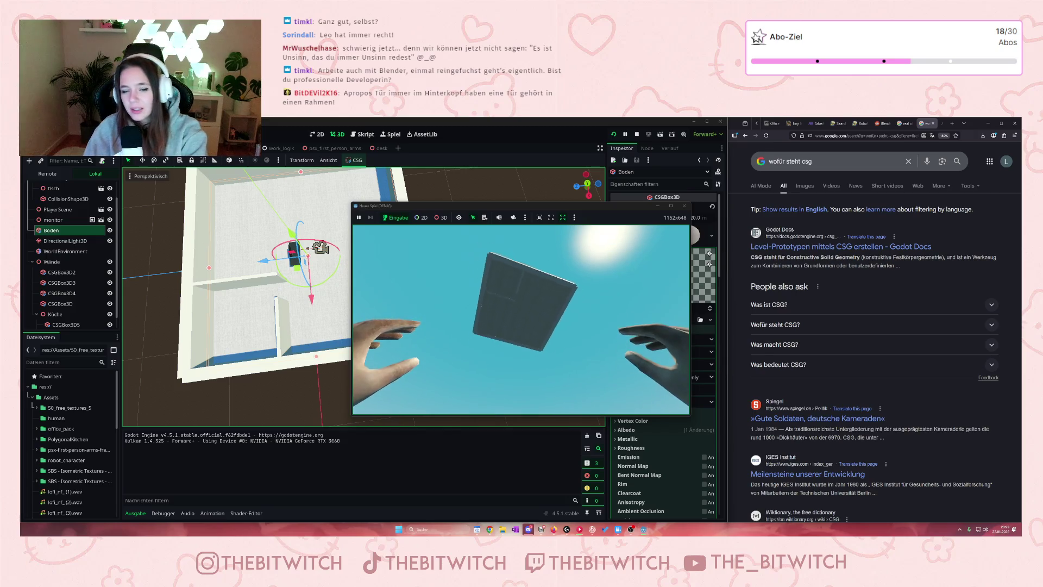
# Stop the game with F8 and review Boden's material settings (UV1 scale 7.0)
pyautogui.press('F8')
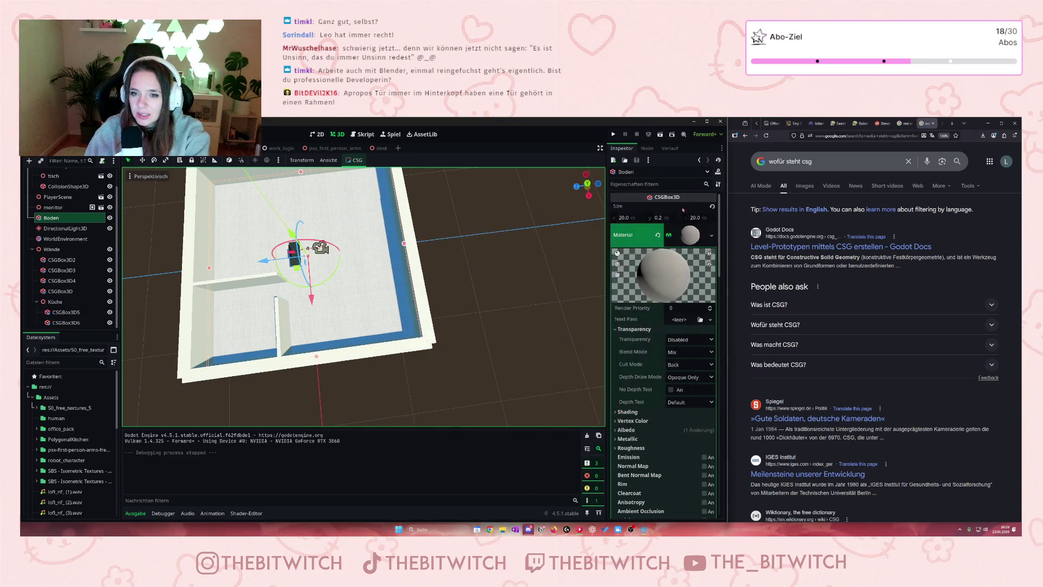
pyautogui.scroll(-6, 610, 450)
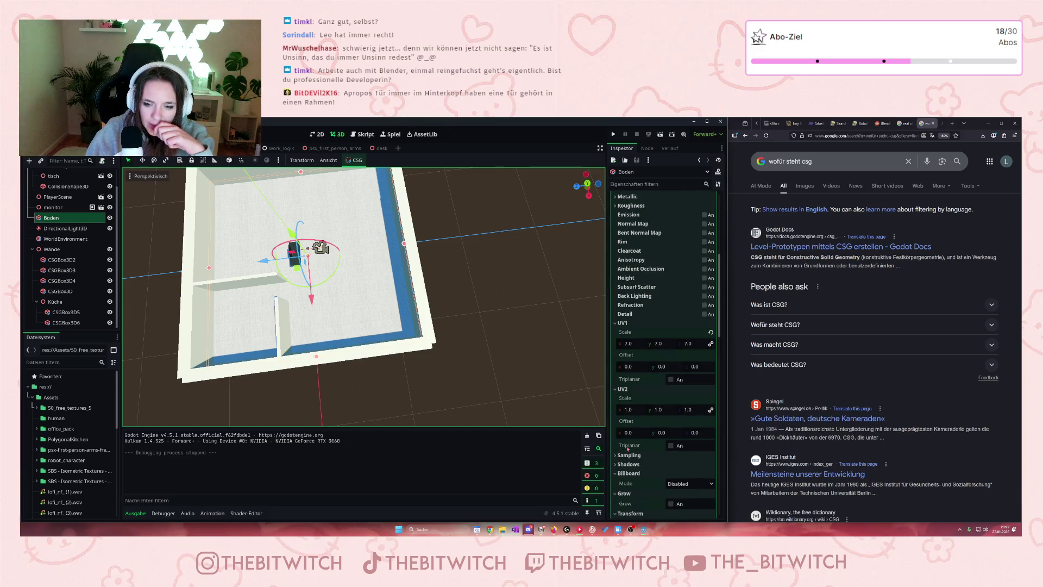
pyautogui.scroll(-5, 628, 448)
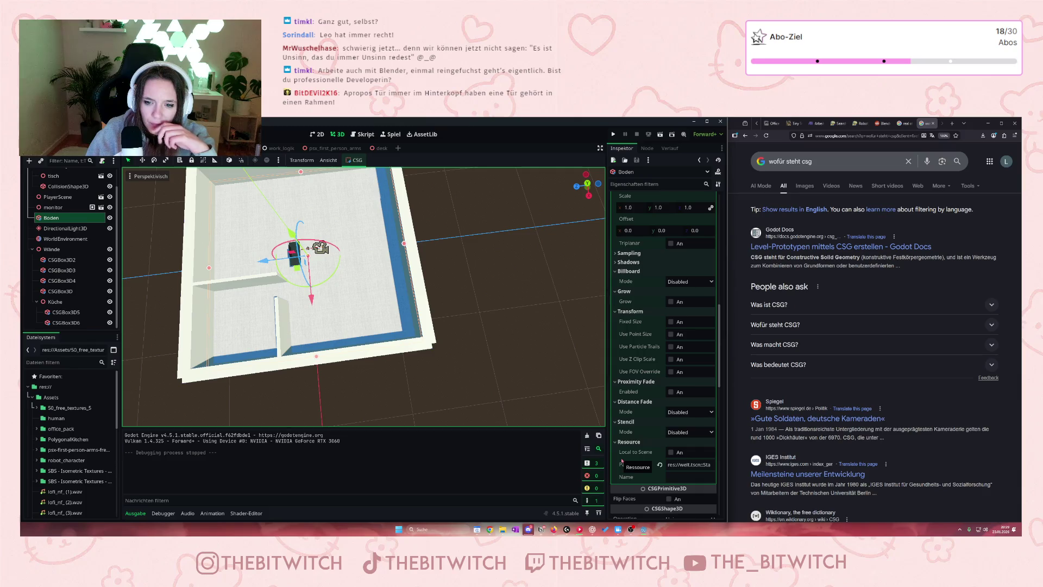
pyautogui.click(841, 135)
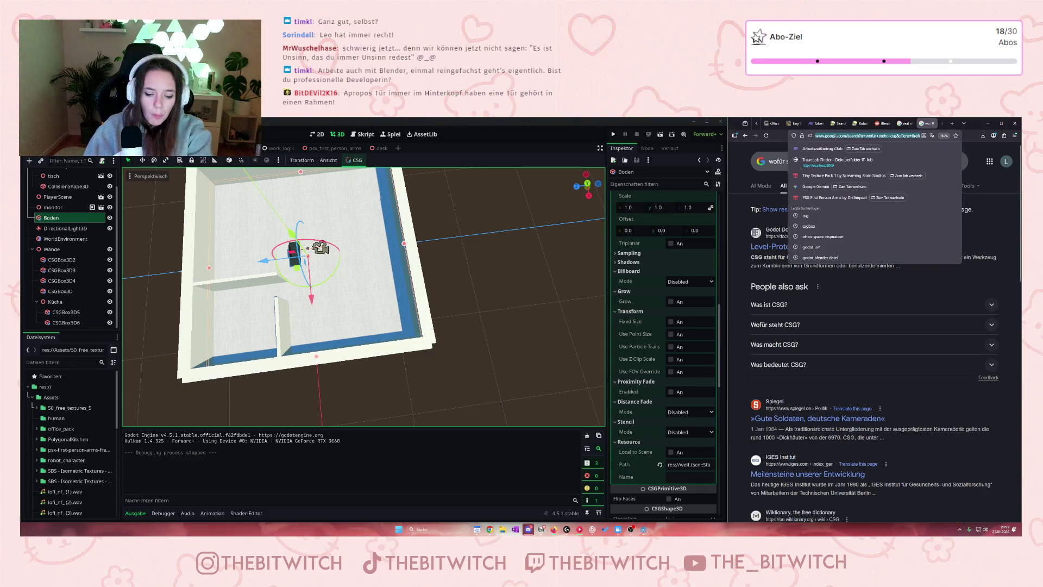
# Search for 'godot doc' and open the 'Your first 3D game' tutorial in the 4.5 docs
pyautogui.write('godot do')
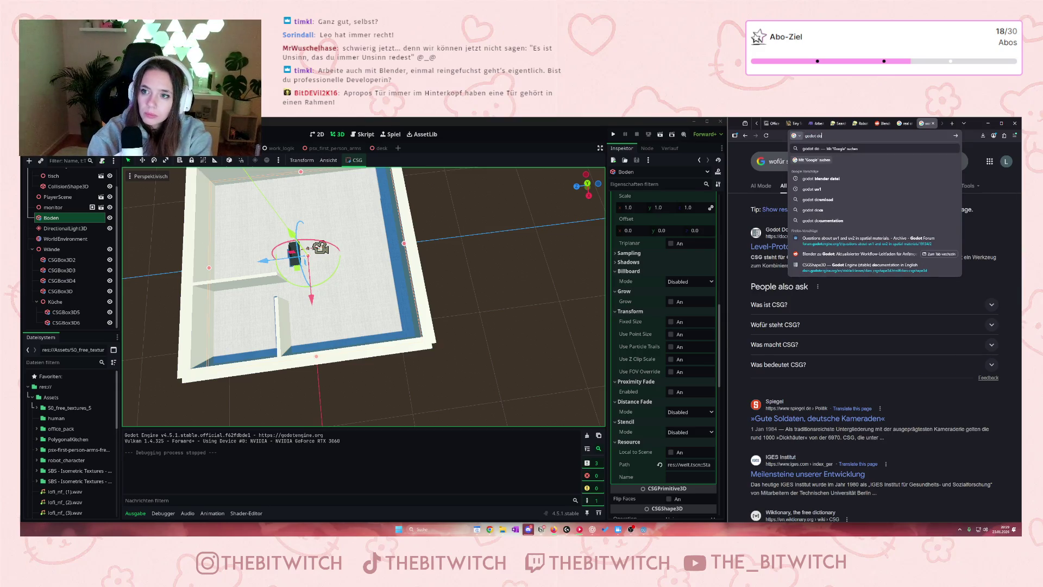
pyautogui.write('c')
pyautogui.press('Return')
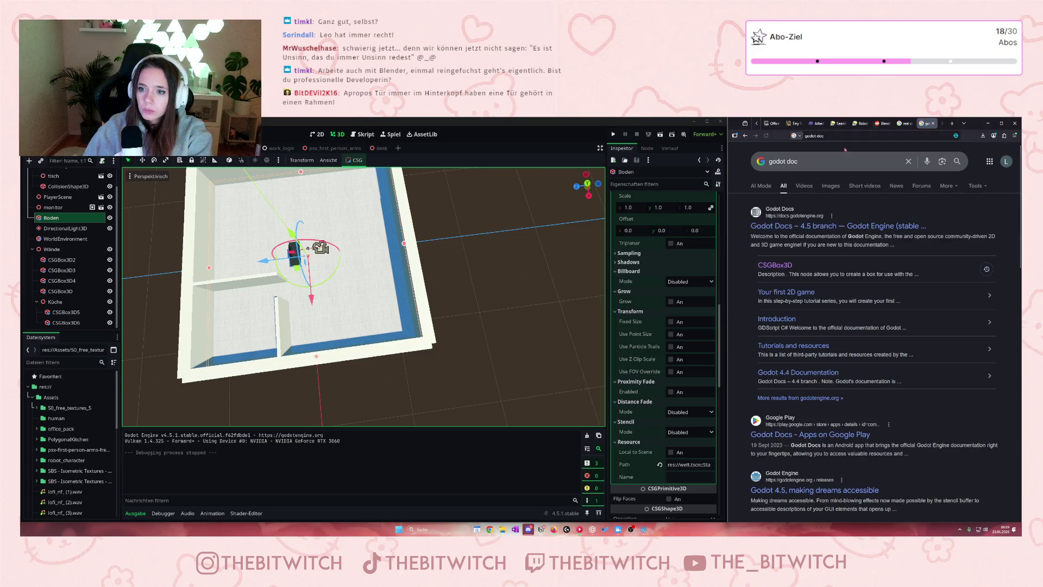
pyautogui.click(814, 226)
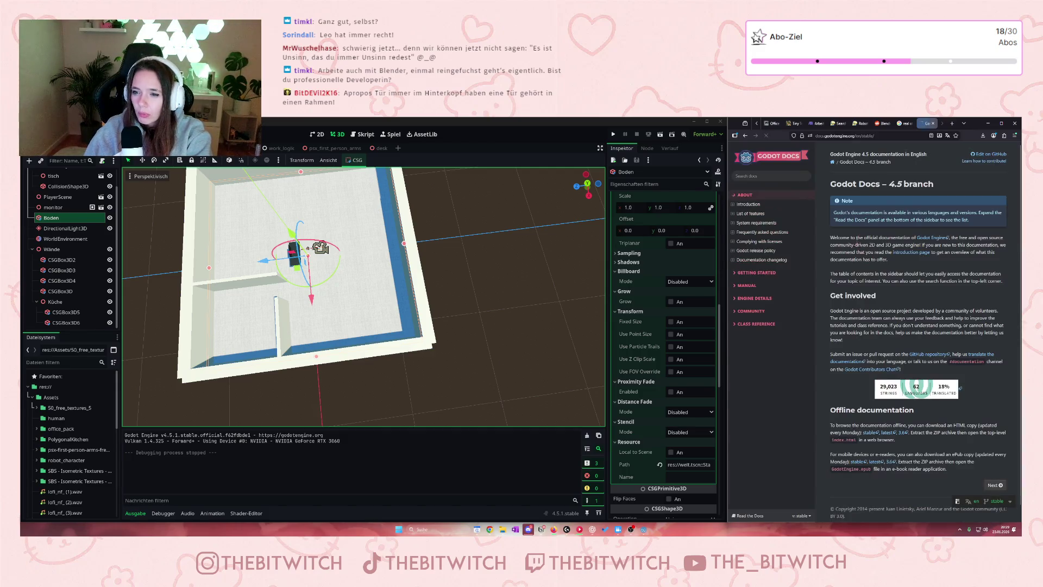
pyautogui.click(755, 273)
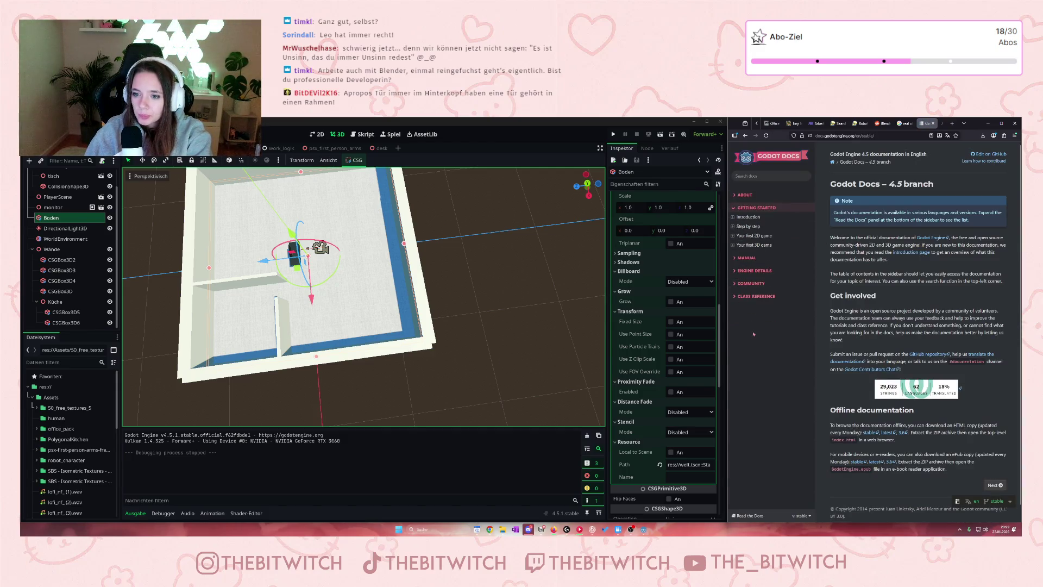
pyautogui.click(755, 245)
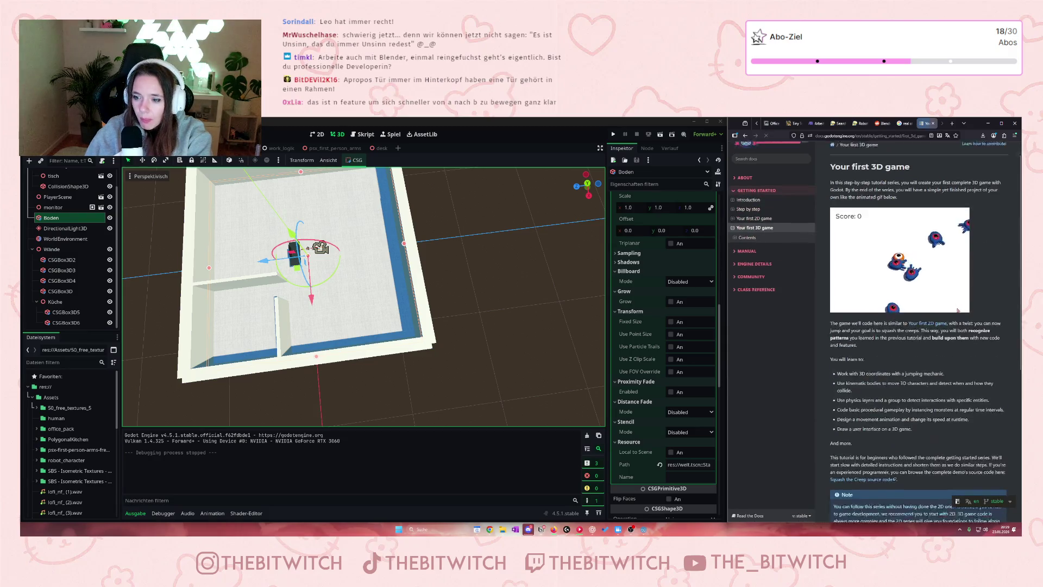
# Open the 'Setting up the game area' chapter and read through it
pyautogui.scroll(-5, 958, 311)
pyautogui.scroll(-3, 946, 323)
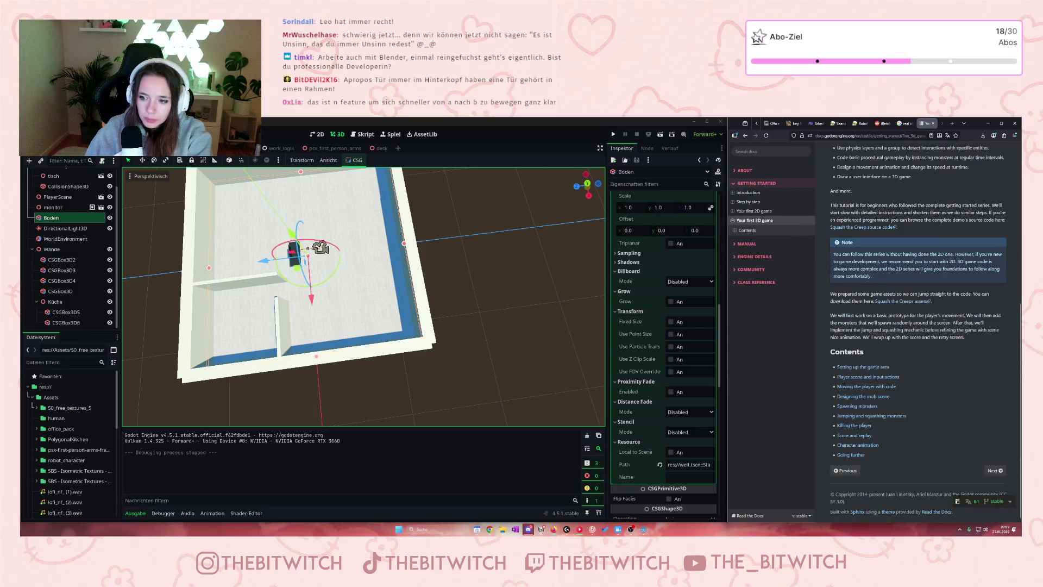
pyautogui.click(863, 367)
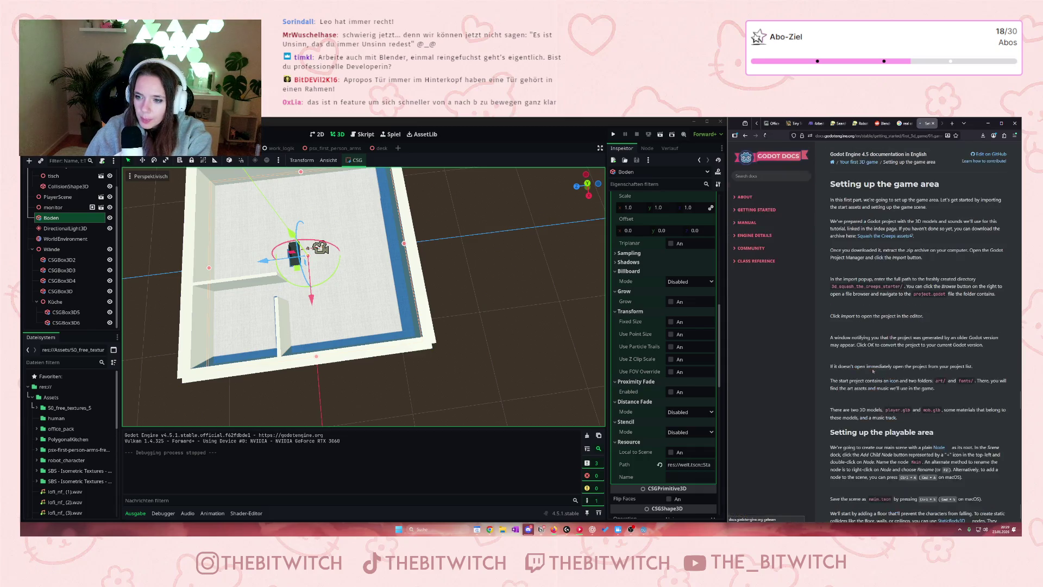
pyautogui.scroll(-8, 901, 374)
pyautogui.scroll(-10, 901, 374)
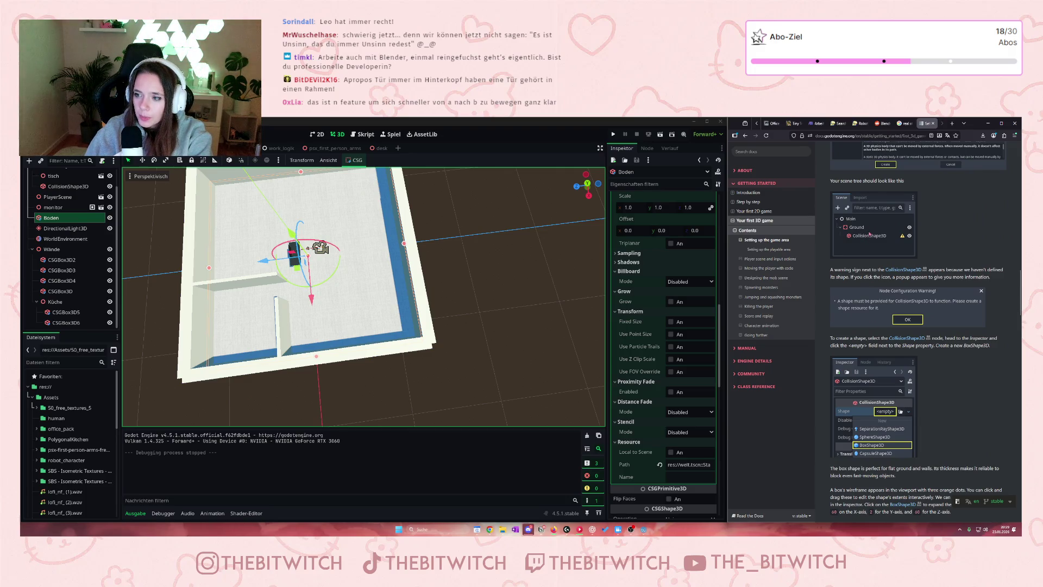
pyautogui.scroll(-1, 876, 261)
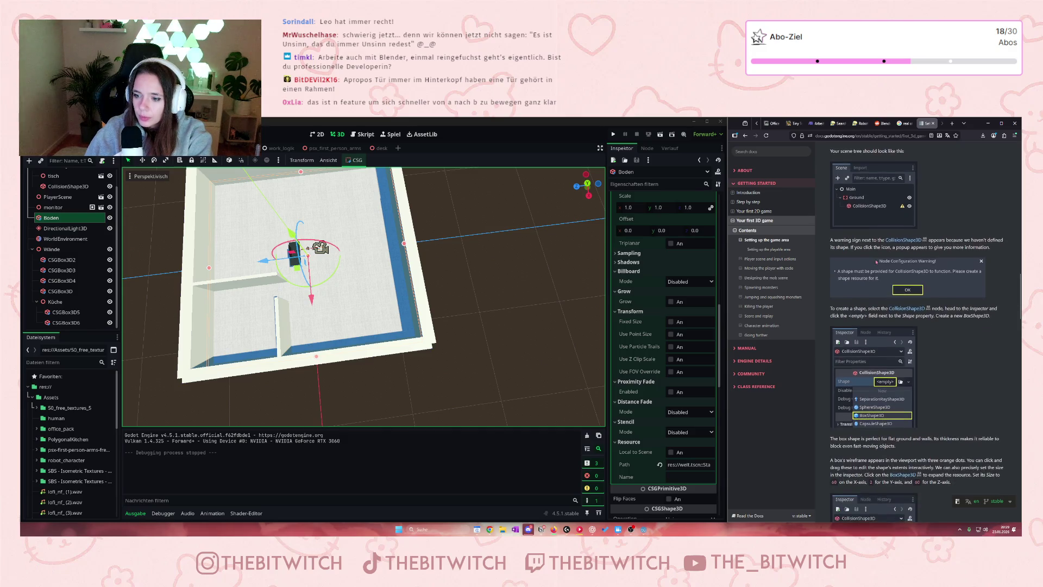
pyautogui.scroll(-4, 876, 262)
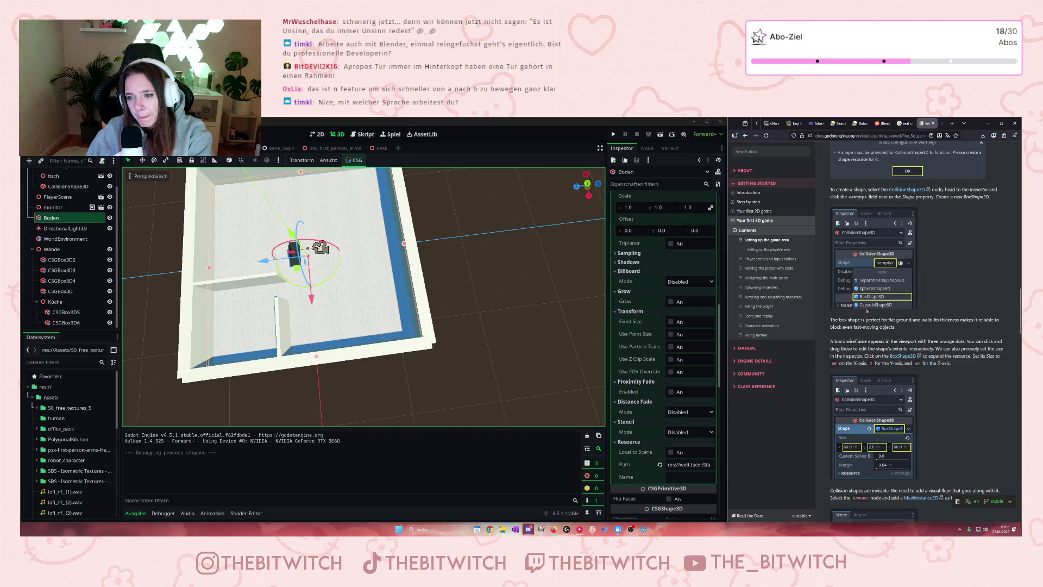
pyautogui.scroll(-3, 880, 320)
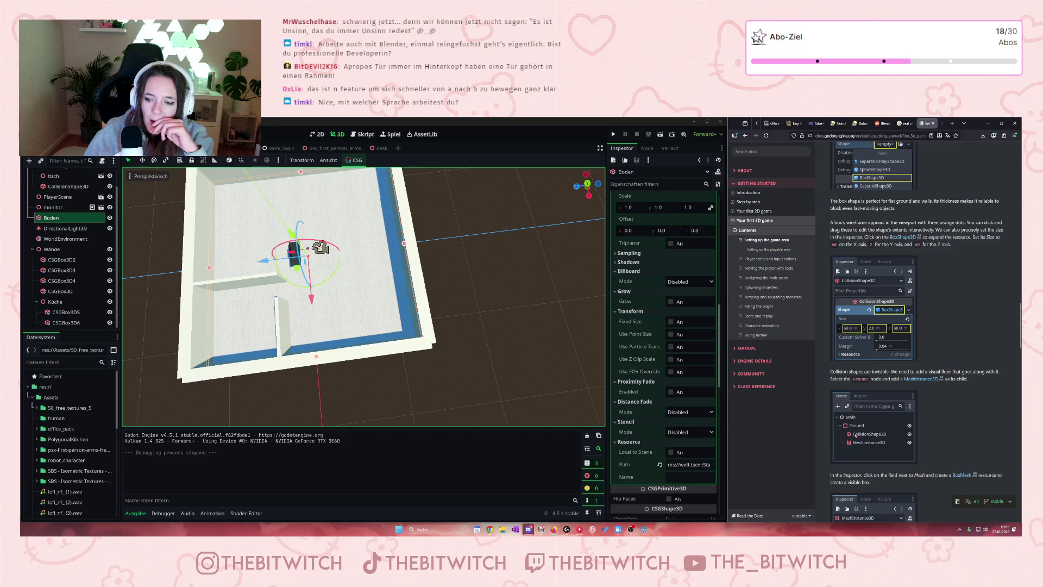
pyautogui.scroll(-2, 939, 422)
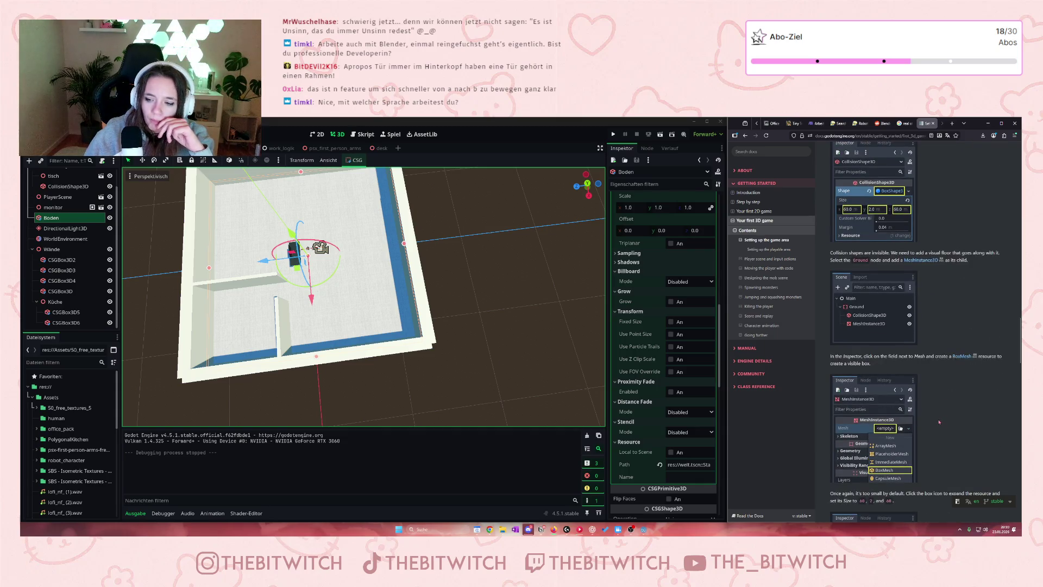
pyautogui.scroll(-2, 938, 422)
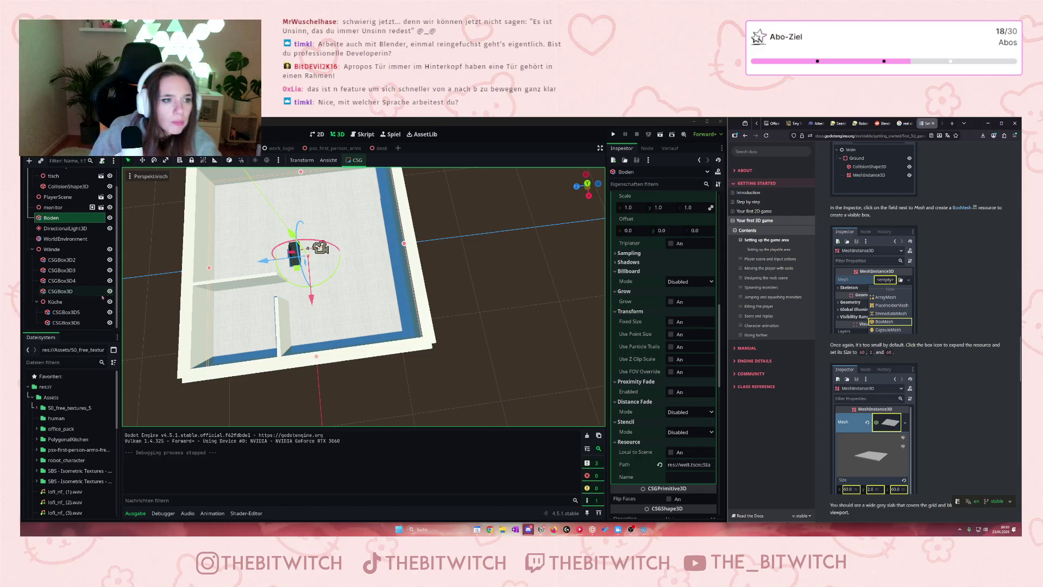
pyautogui.scroll(1, 81, 261)
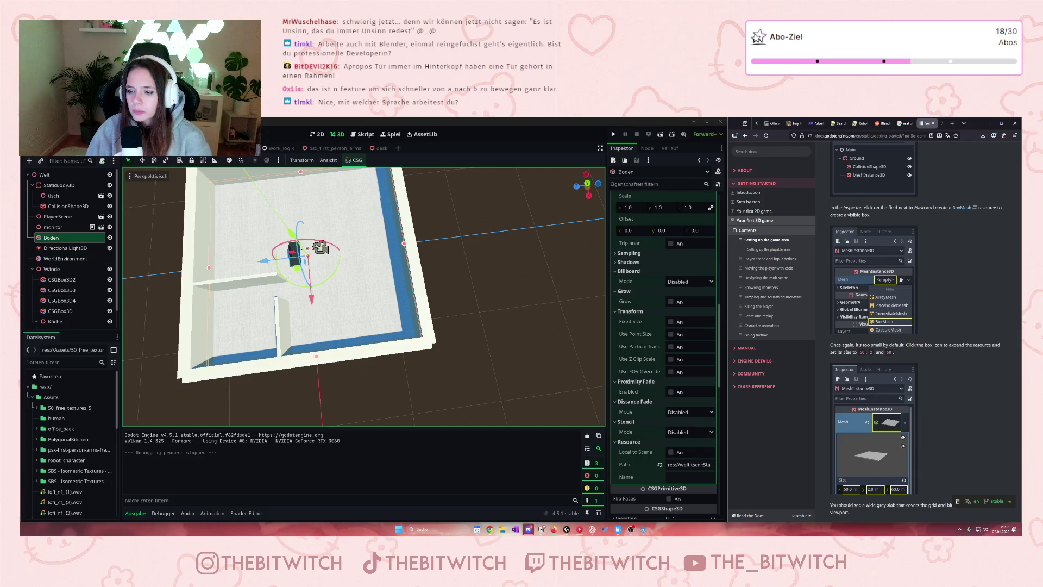
pyautogui.scroll(-3, 915, 326)
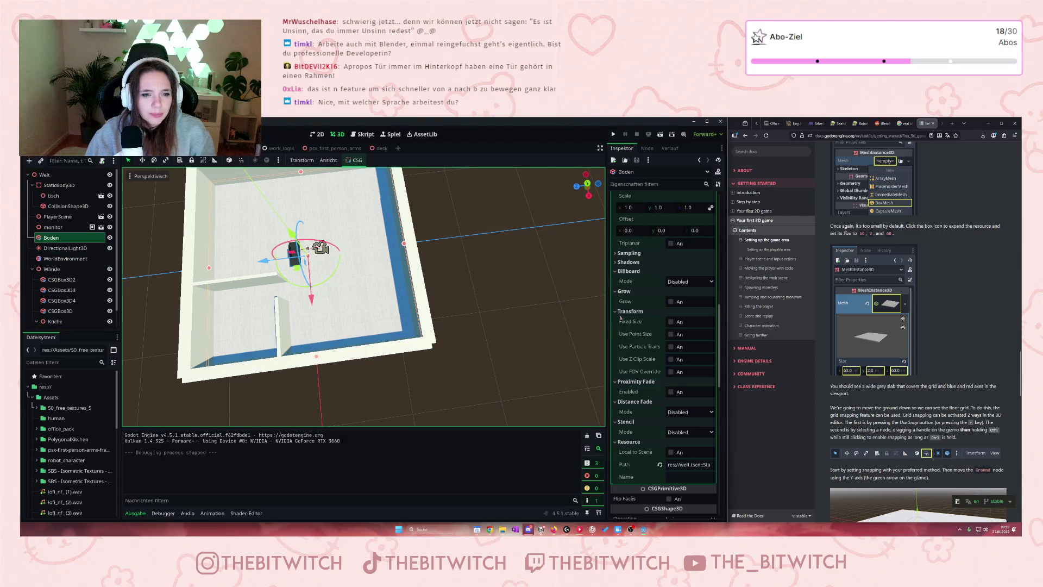
pyautogui.scroll(-10, 662, 337)
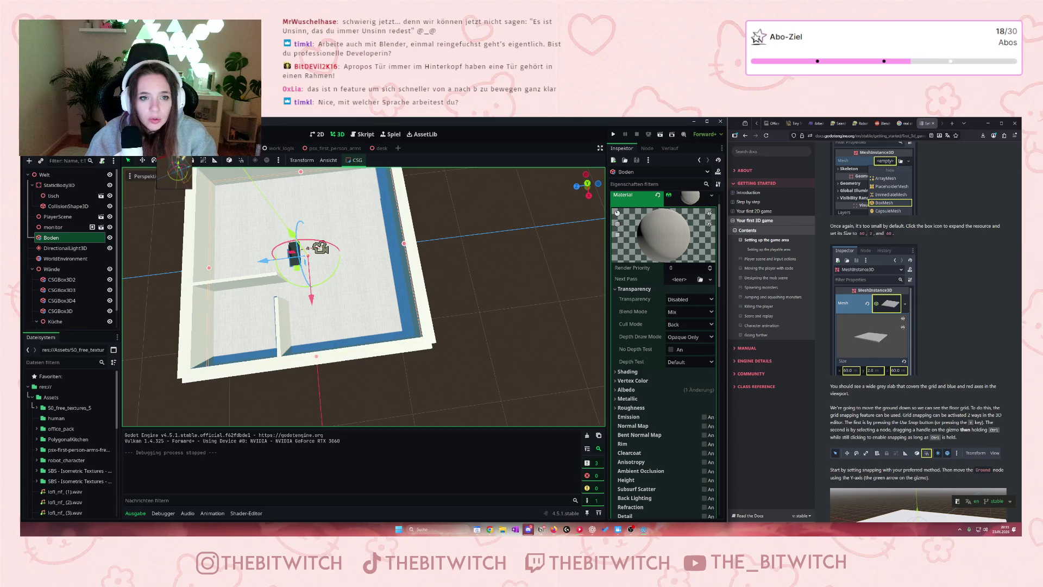
# Switch to the Skript workspace showing player.gd
pyautogui.click(362, 134)
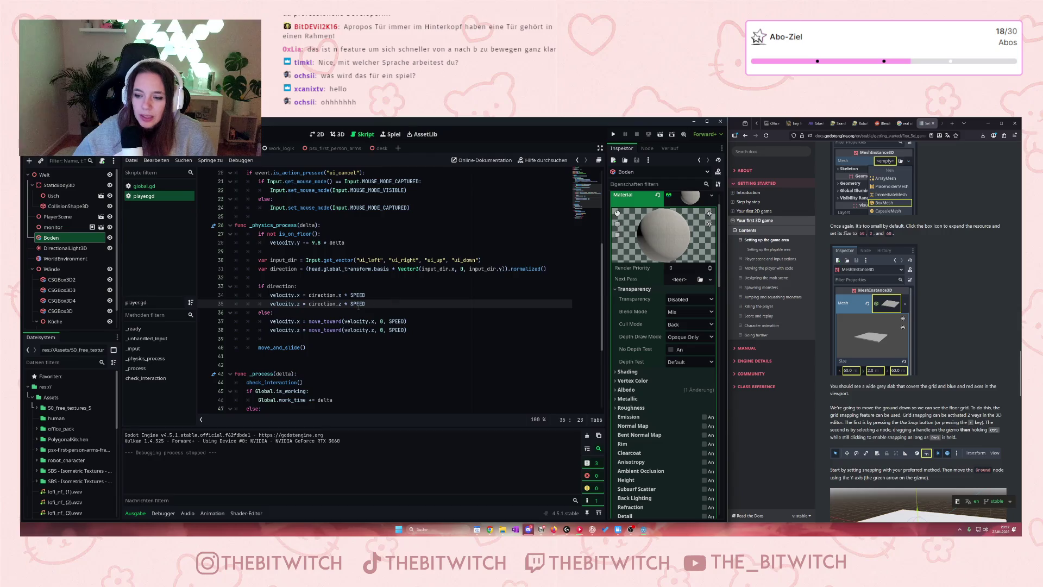
# Enable Use Collision on CSGBox3D2 and clear its collision mask layer 1
pyautogui.scroll(-8, 662, 398)
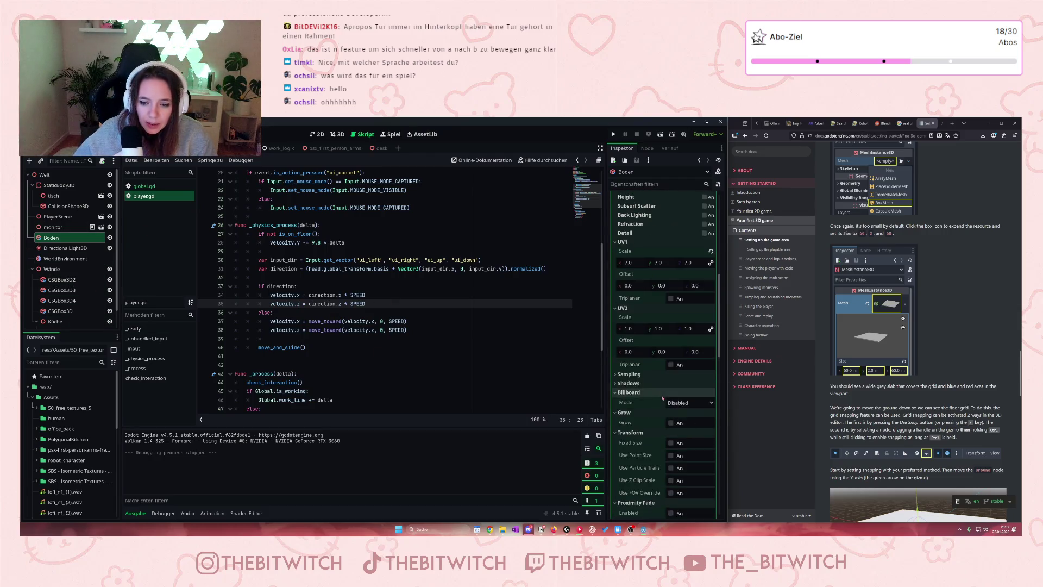
pyautogui.scroll(-5, 662, 398)
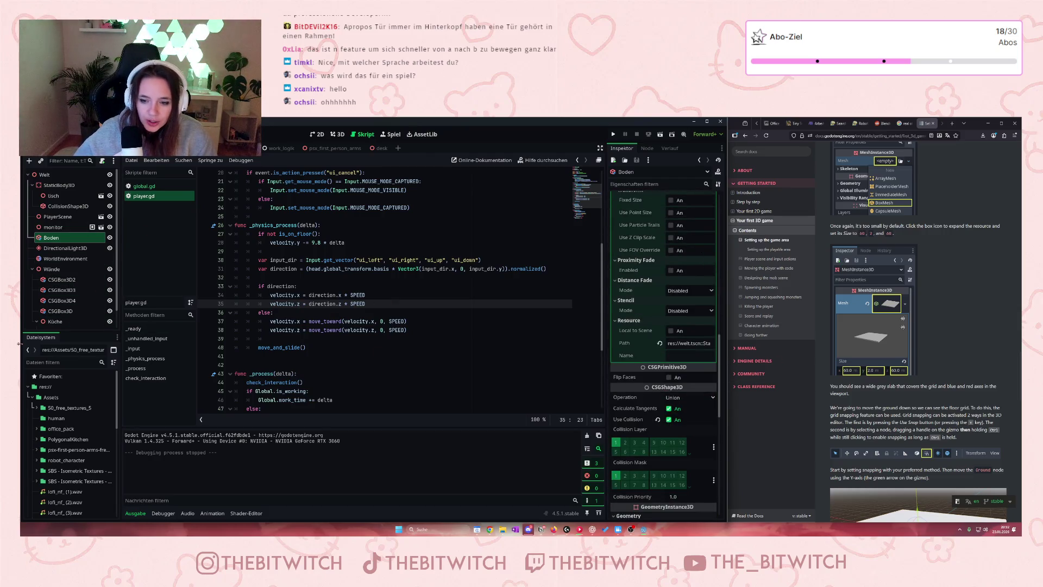
pyautogui.click(62, 279)
pyautogui.scroll(-3, 654, 422)
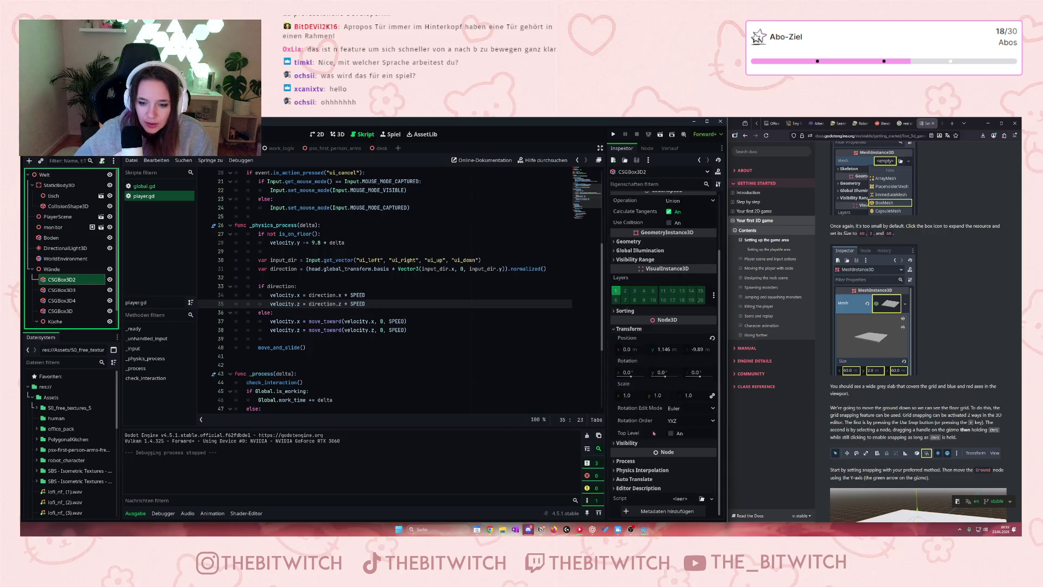
pyautogui.click(623, 461)
pyautogui.scroll(-2, 615, 466)
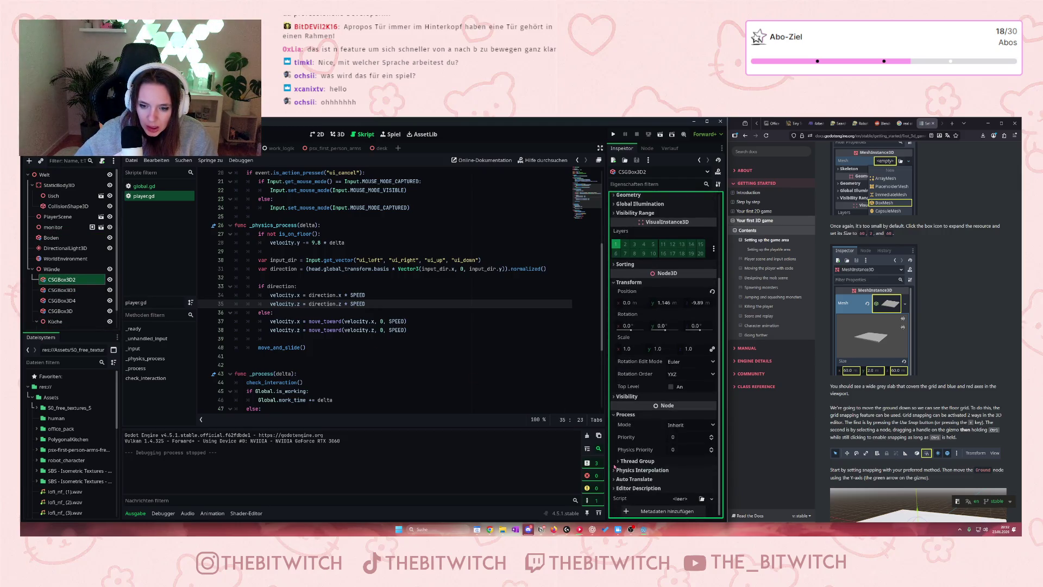
pyautogui.scroll(5, 614, 467)
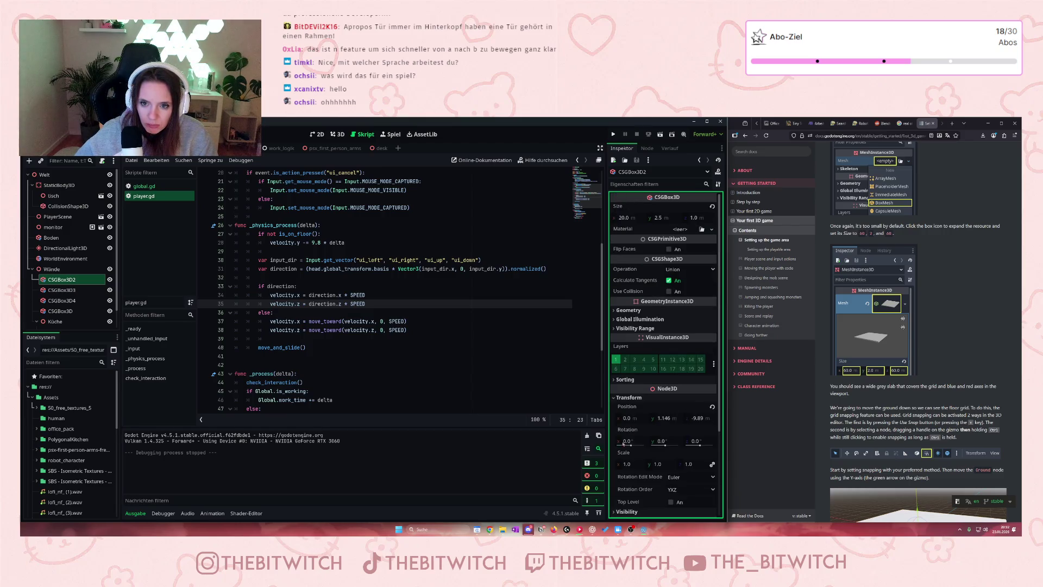
pyautogui.click(668, 291)
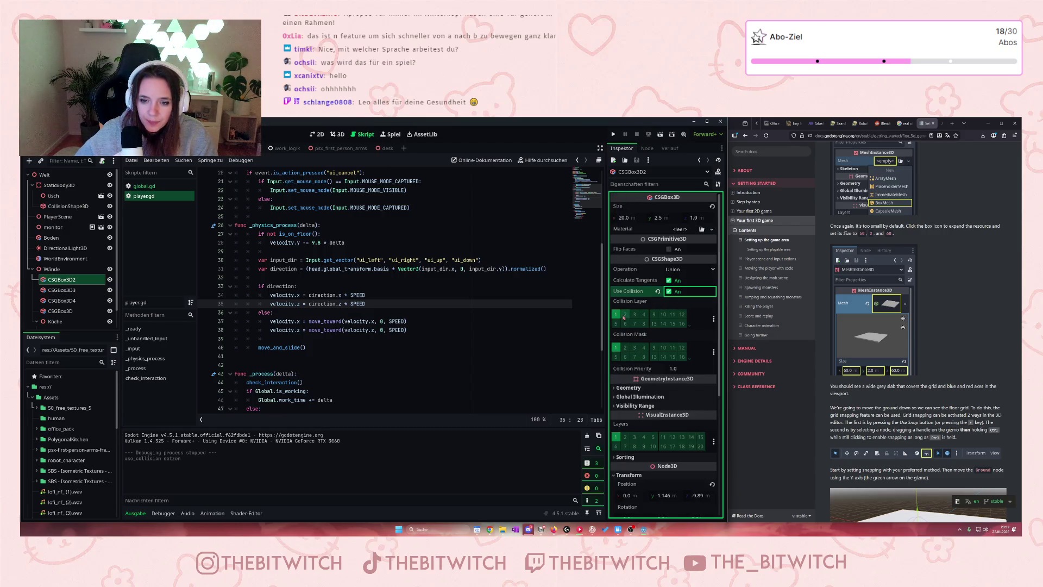
pyautogui.click(616, 347)
# Enable collision and clear mask layer 1 on CSGBox3D3, CSGBox3D4 and CSGBox3D
pyautogui.click(79, 293)
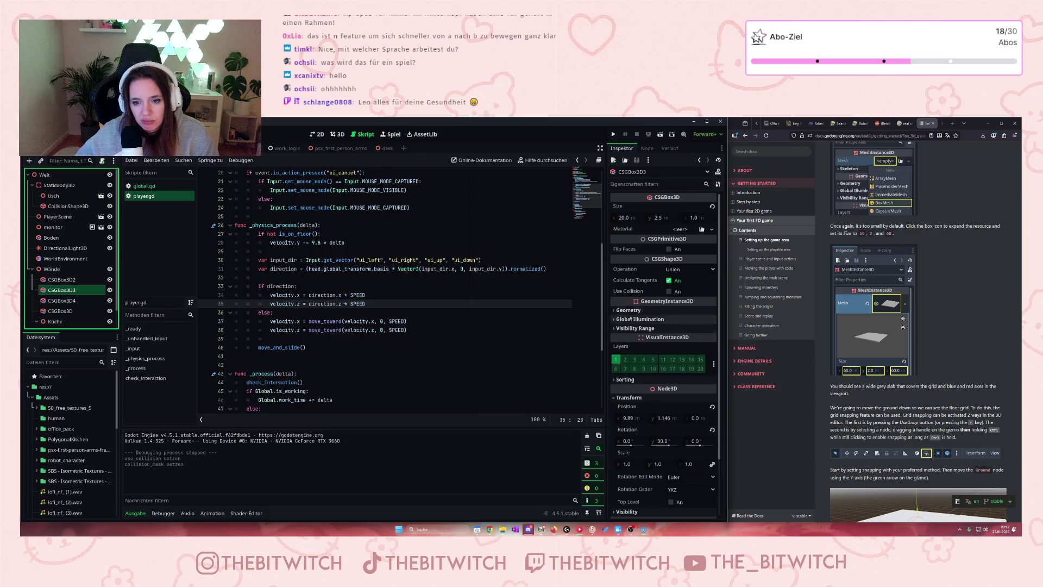
pyautogui.click(669, 291)
pyautogui.click(618, 348)
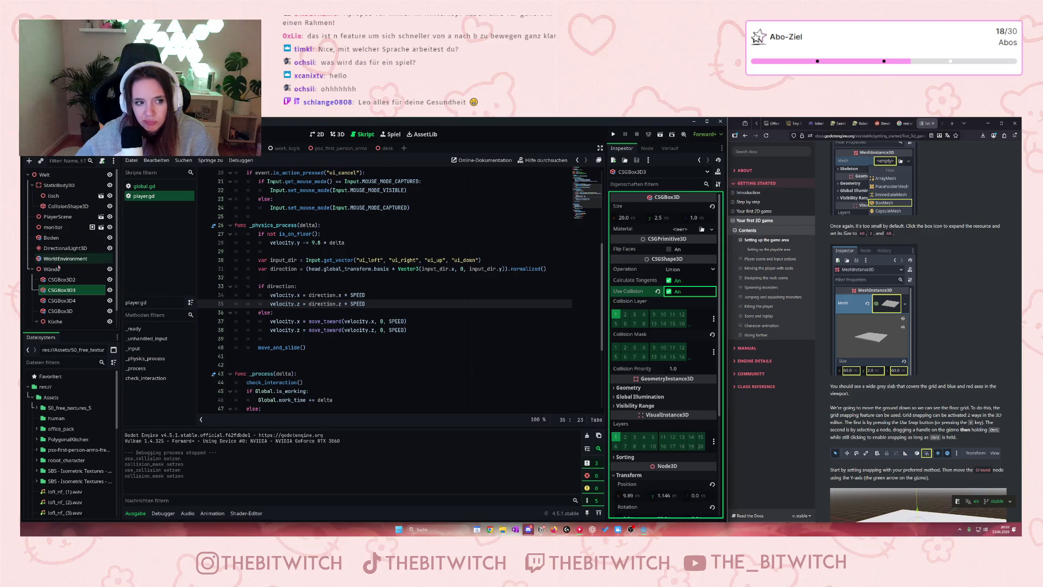
pyautogui.click(62, 300)
pyautogui.click(668, 291)
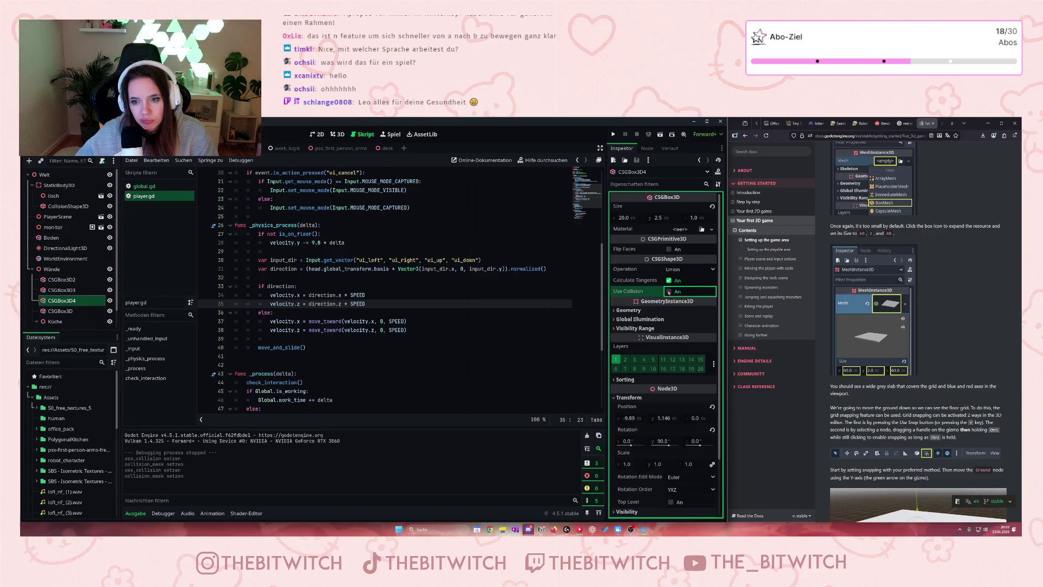
pyautogui.click(618, 348)
pyautogui.click(50, 312)
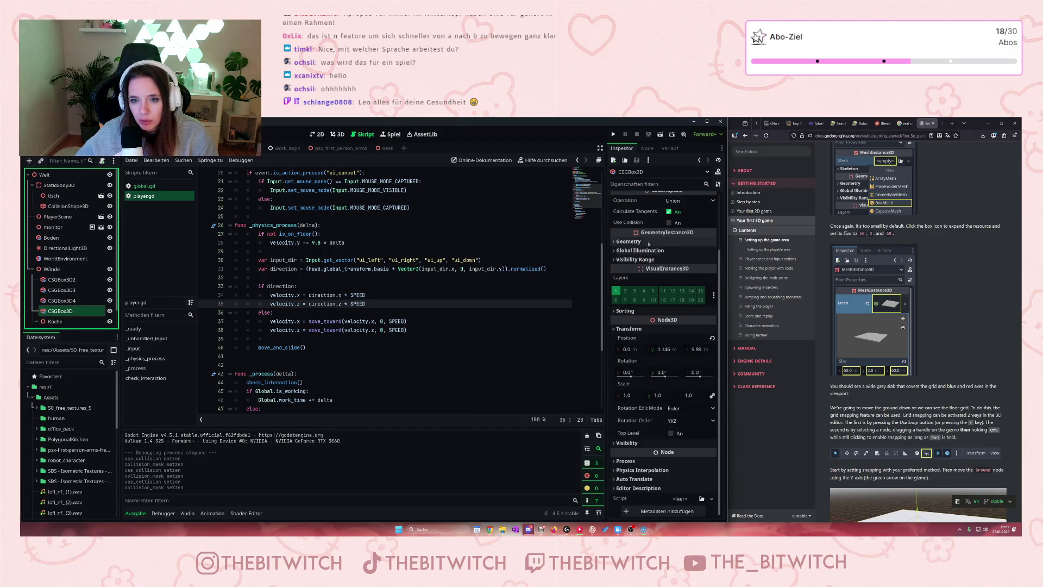
pyautogui.click(668, 223)
pyautogui.click(616, 278)
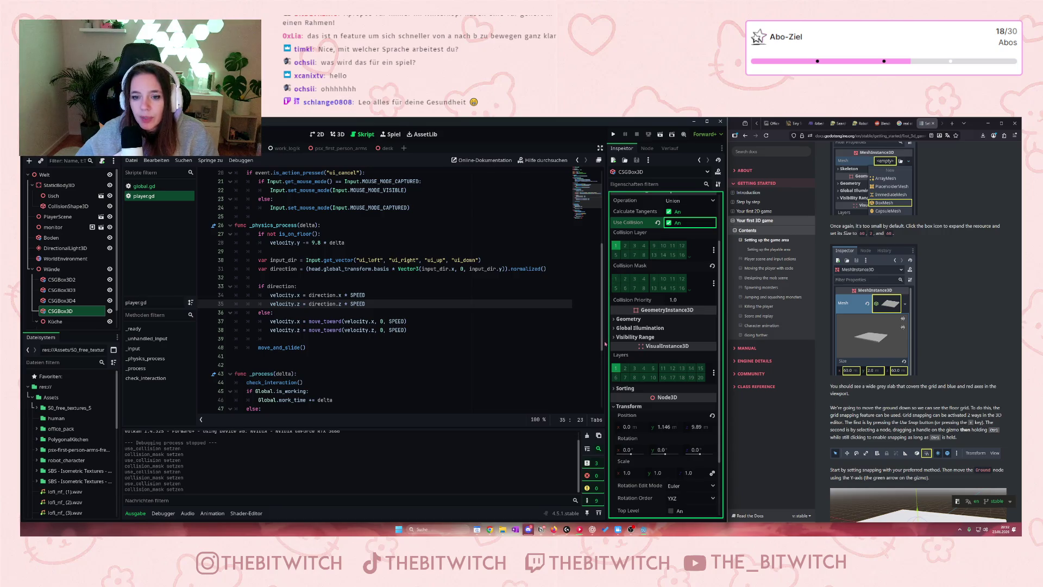
# Turn on Use Collision for kitchen walls CSGBox3D5 and CSGBox3D6
pyautogui.scroll(-1, 65, 304)
pyautogui.click(66, 312)
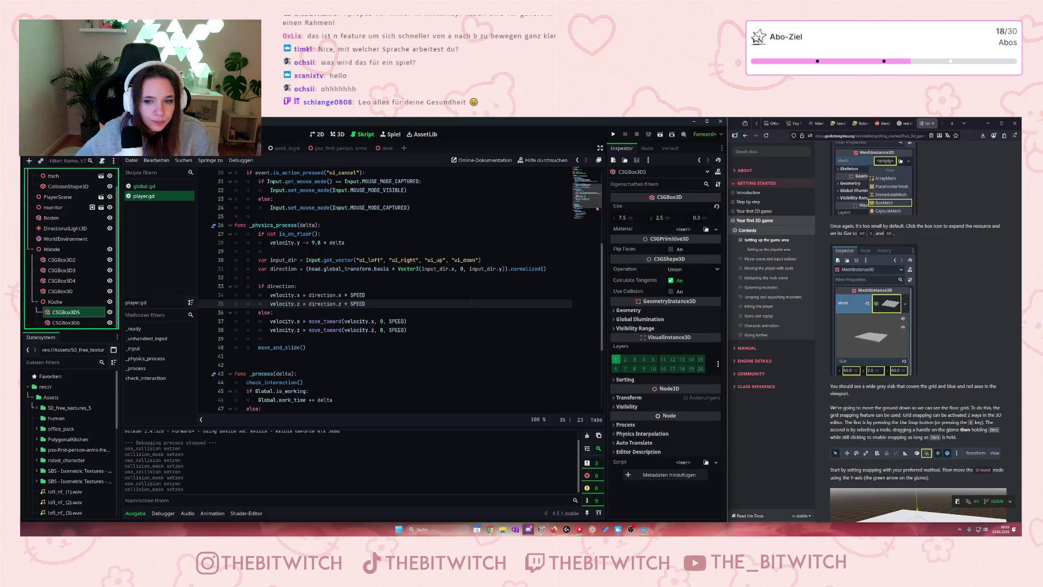
pyautogui.click(672, 291)
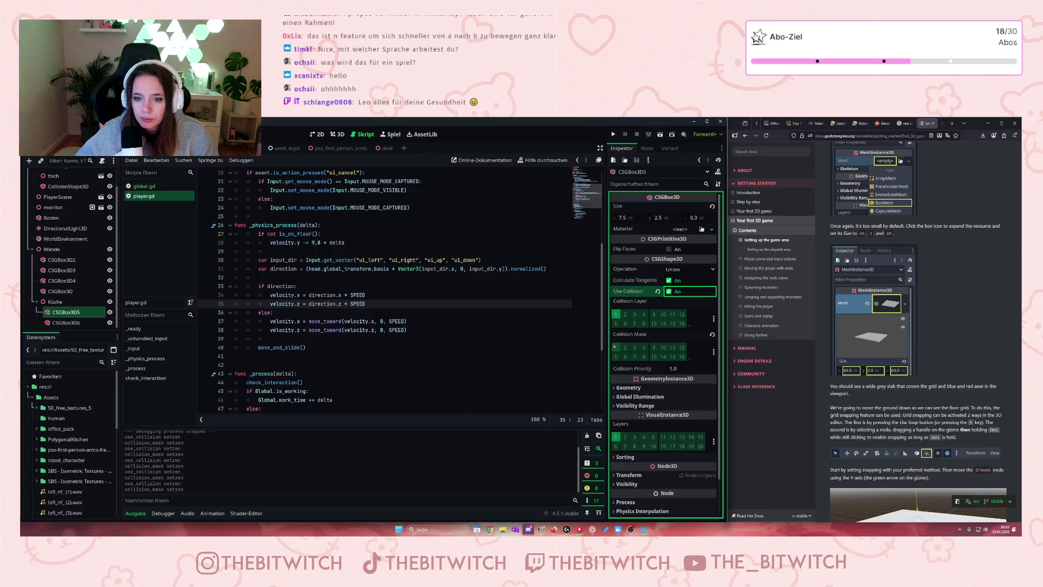
pyautogui.click(85, 330)
pyautogui.click(81, 323)
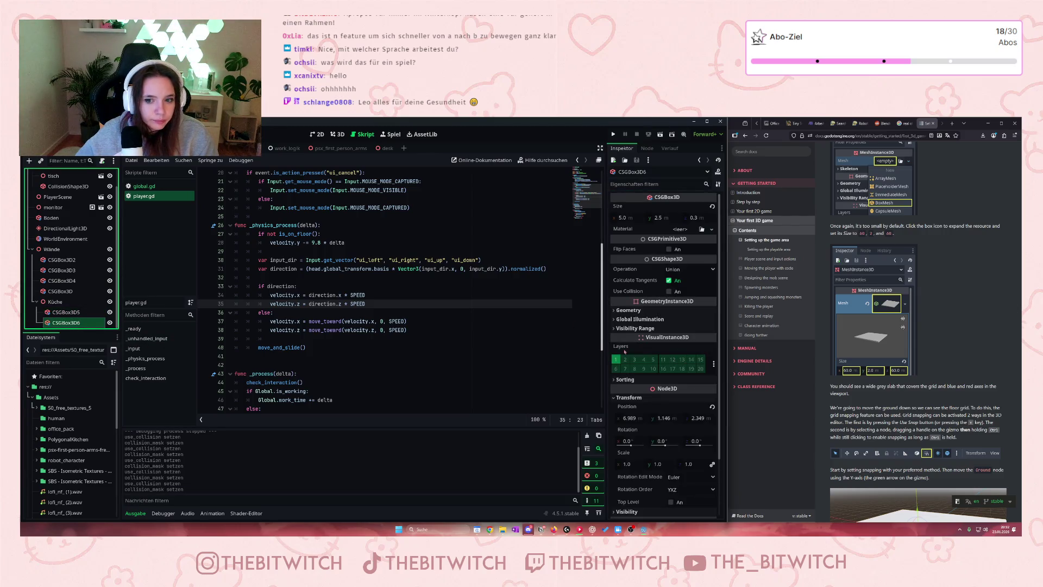
pyautogui.click(668, 291)
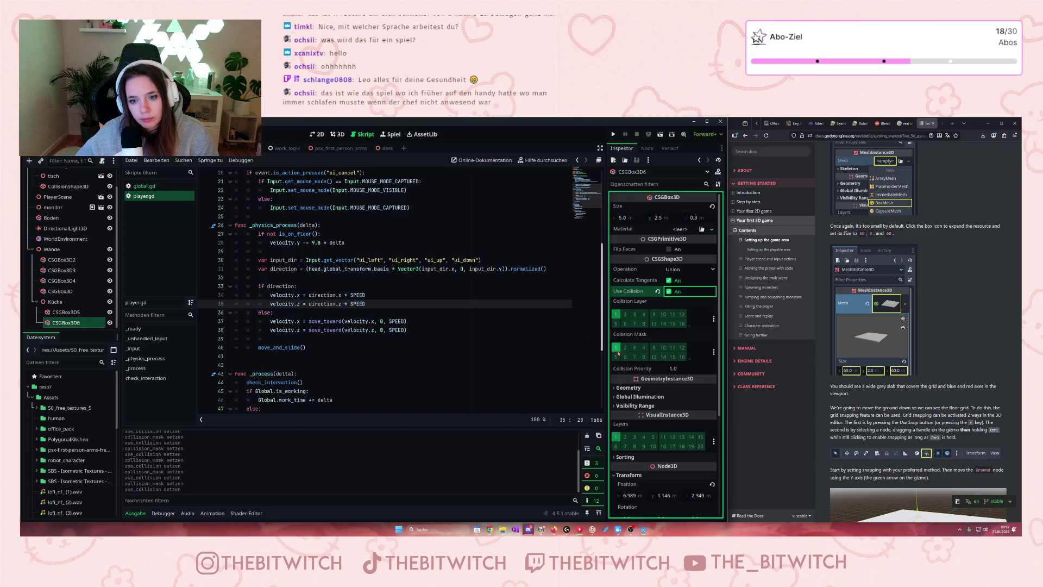
pyautogui.scroll(-2, 300, 347)
pyautogui.click(359, 365)
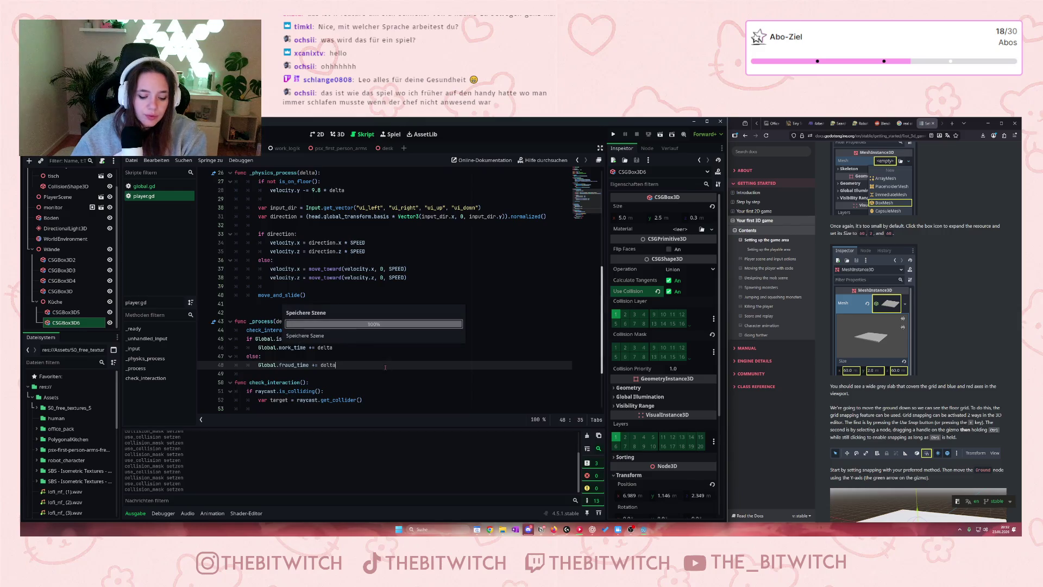
pyautogui.click(613, 134)
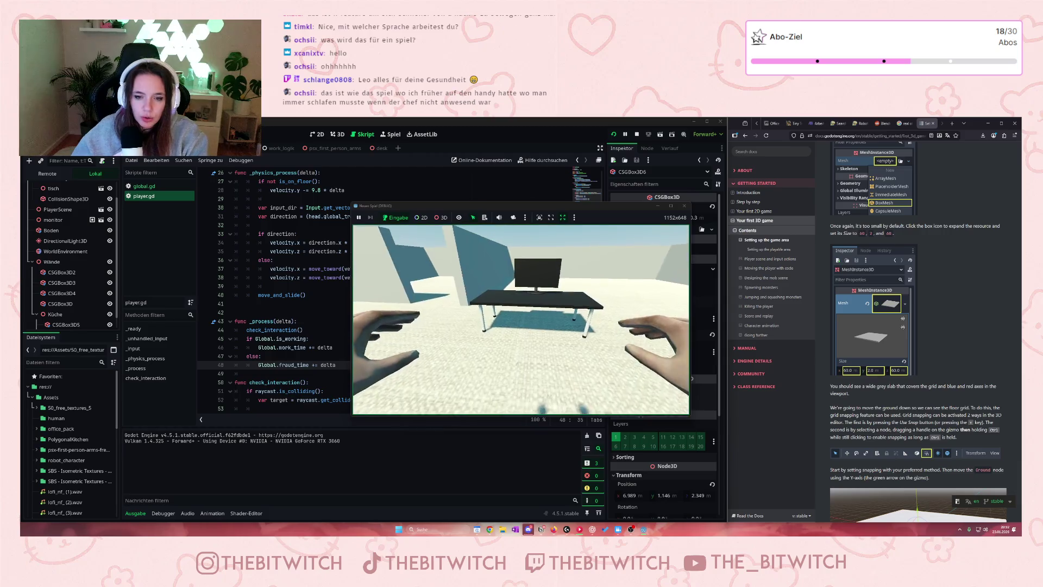
pyautogui.press('w')
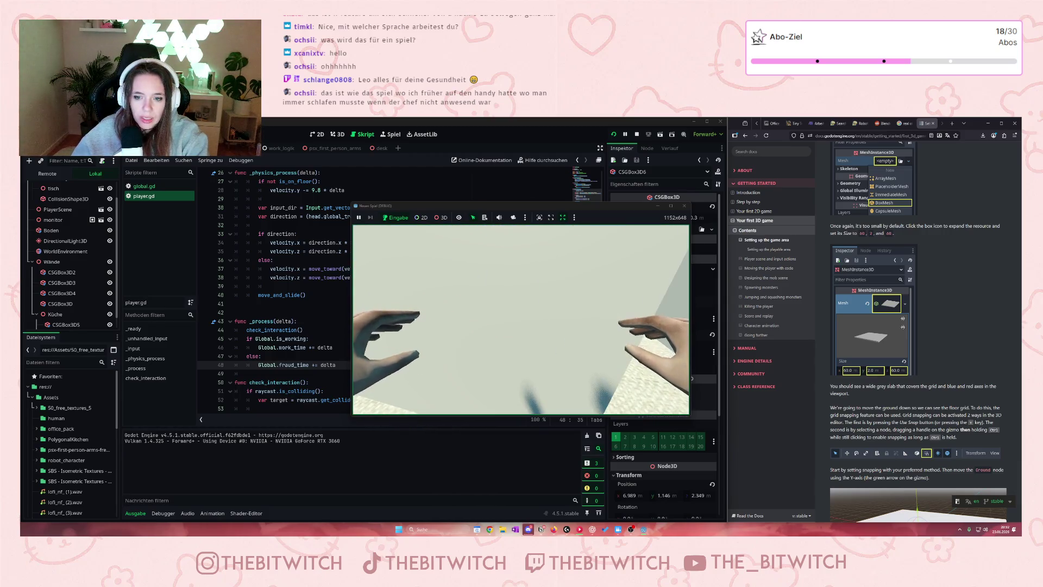
pyautogui.press('s')
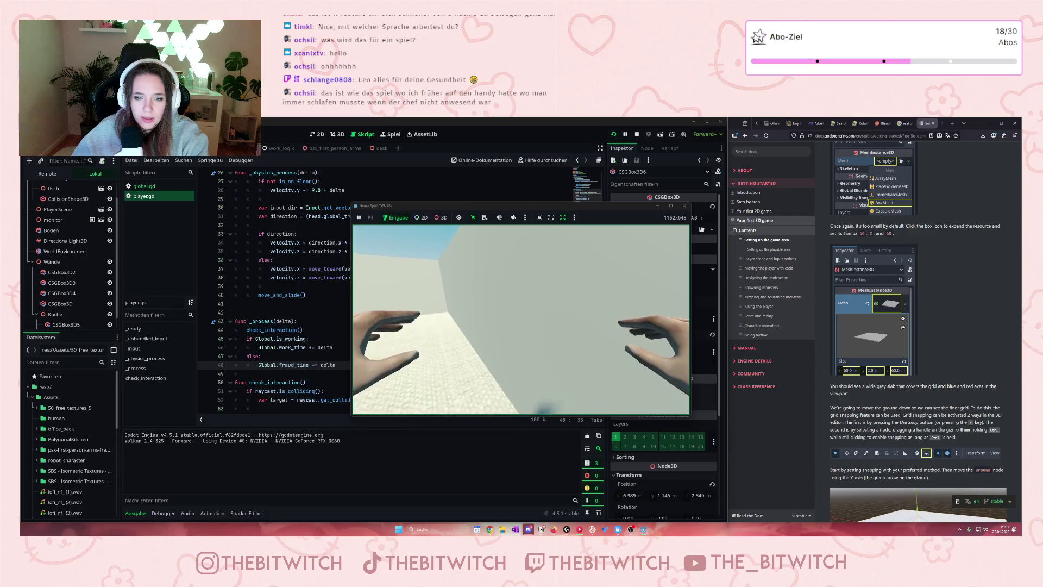
pyautogui.moveTo(520, 320)
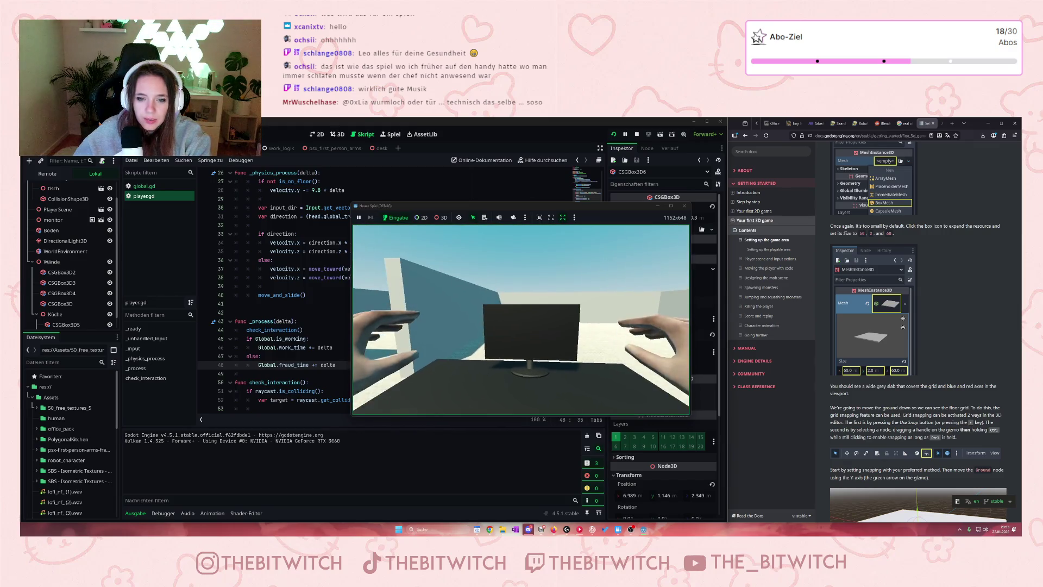
pyautogui.click(683, 207)
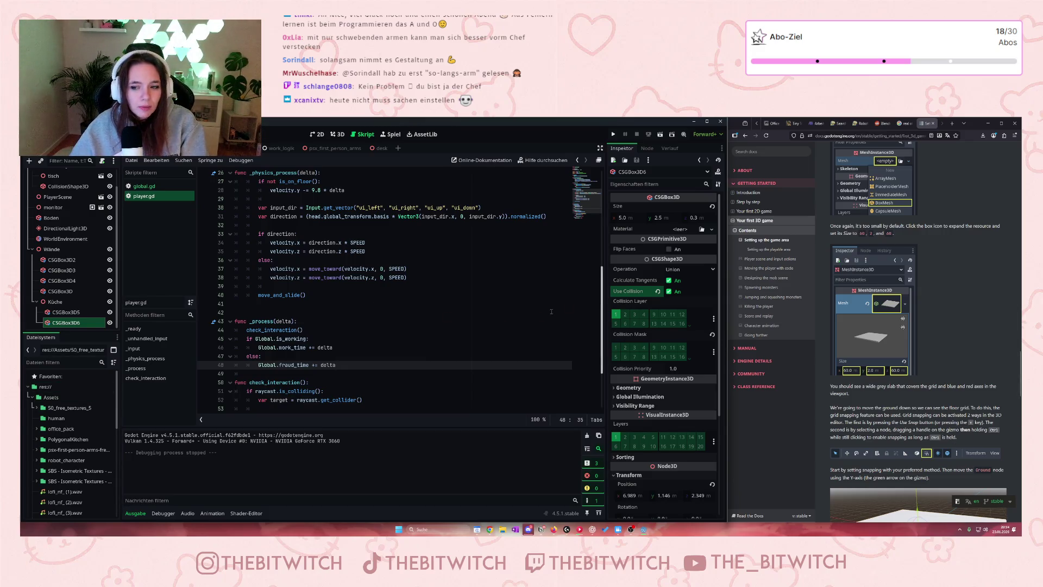
# Switch the browser to the Gemini chat tab
pyautogui.scroll(-5, 881, 298)
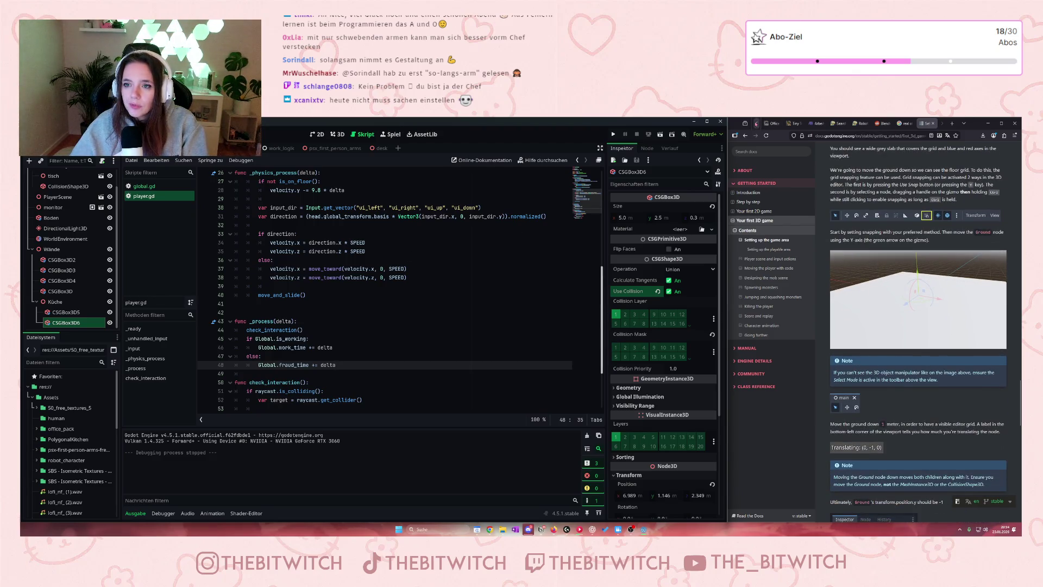
pyautogui.click(756, 123)
pyautogui.click(771, 123)
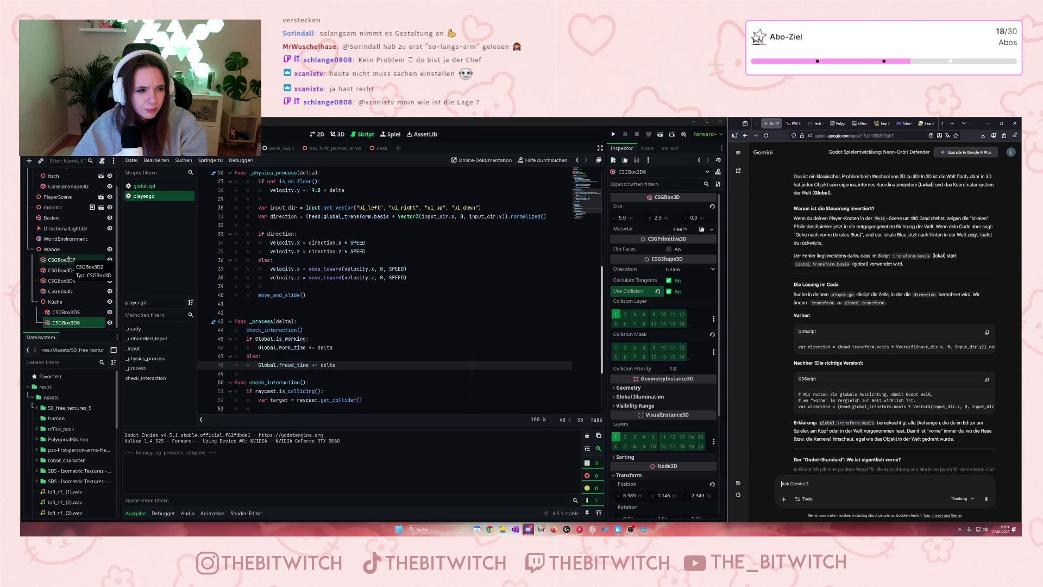
pyautogui.scroll(2, 68, 259)
# Duplicate the Boden floor, rename the copy Decke, and view it in 3D
pyautogui.click(64, 238)
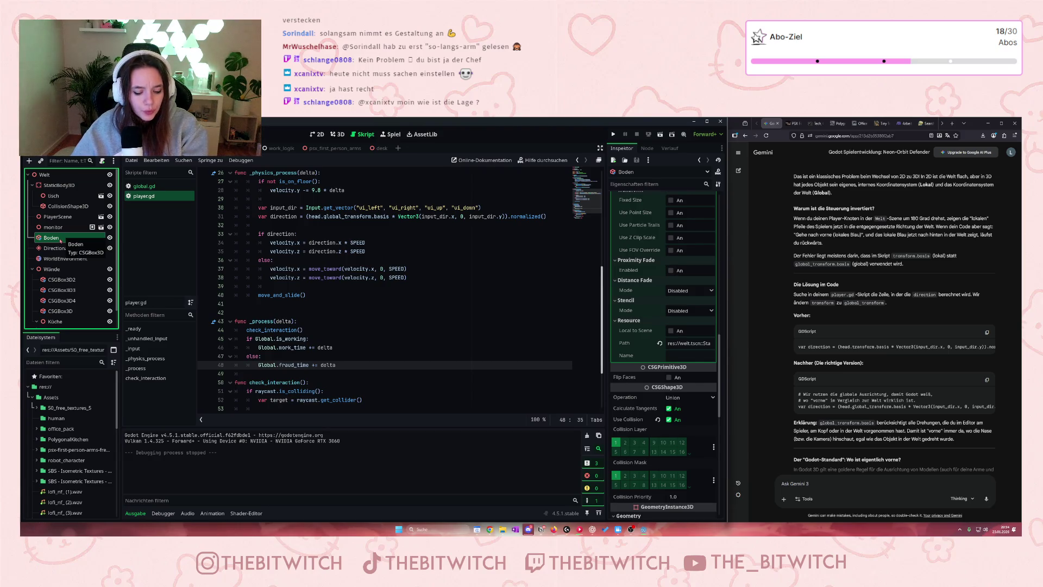
pyautogui.hotkey('ctrl', 'd')
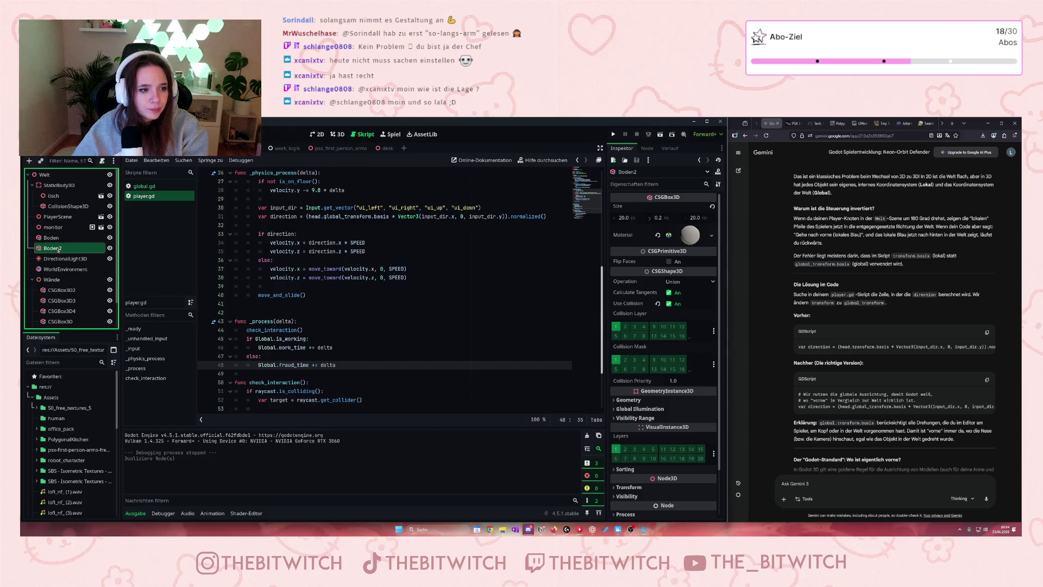
pyautogui.press('F2')
pyautogui.write('Decke')
pyautogui.press('Return')
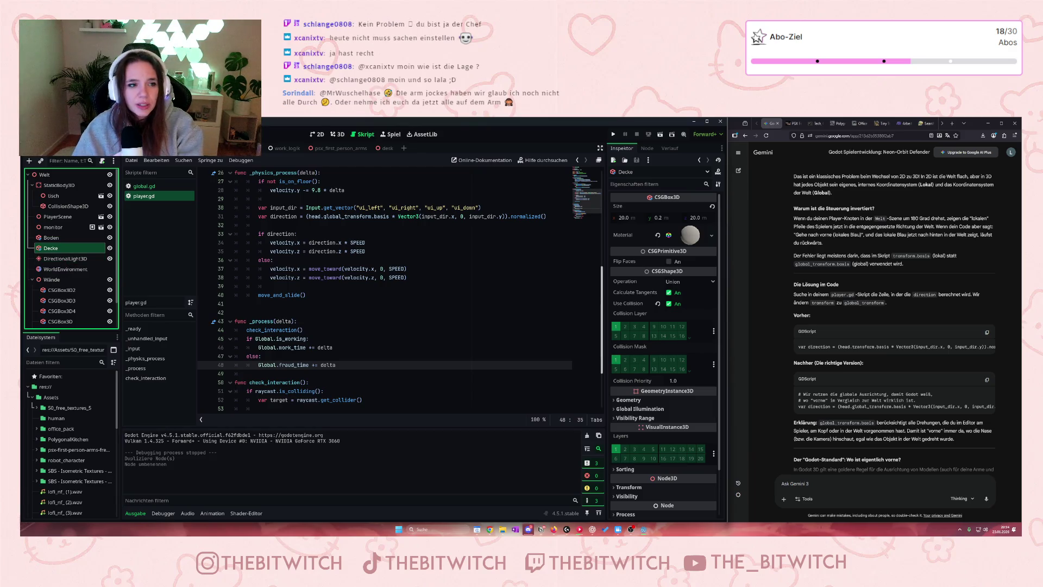
pyautogui.click(337, 134)
pyautogui.scroll(-5, 303, 285)
pyautogui.scroll(5, 303, 284)
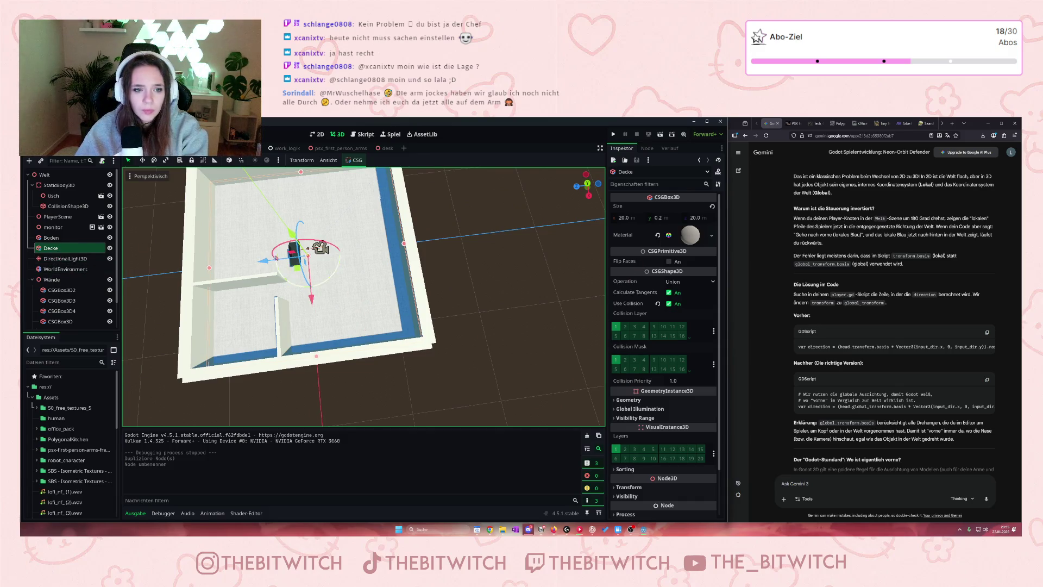
# Lift Decke to ceiling height above the room and clear its material to <leer>
pyautogui.scroll(-4, 273, 242)
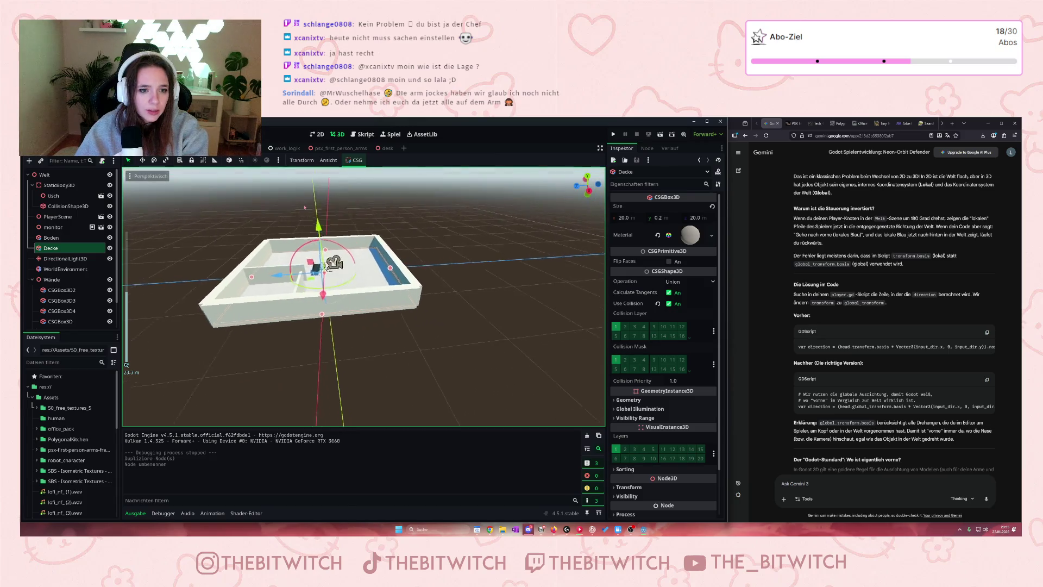
pyautogui.moveTo(318, 231); pyautogui.dragTo(320, 203)
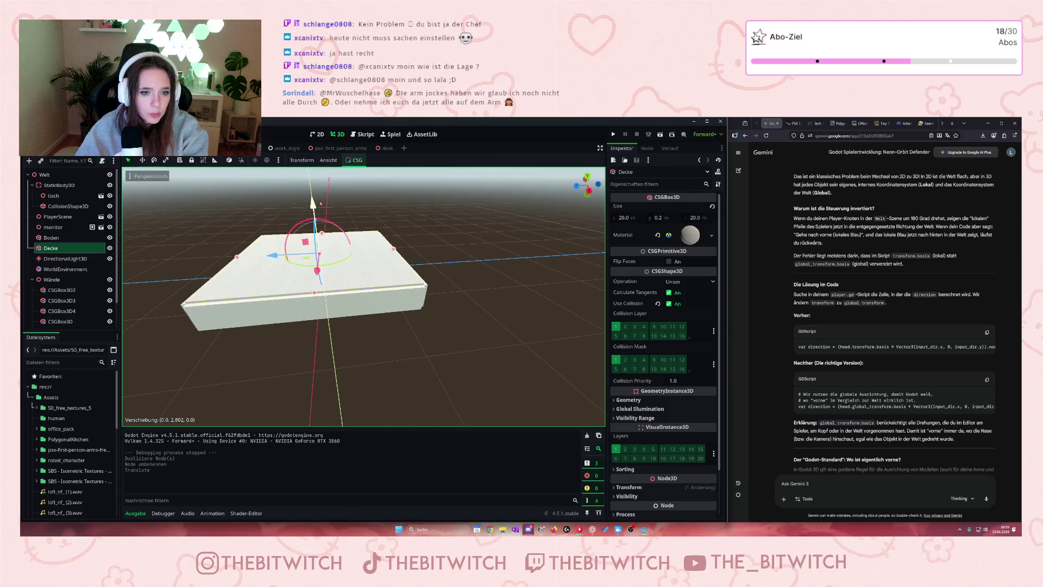
pyautogui.moveTo(320, 203); pyautogui.dragTo(320, 204)
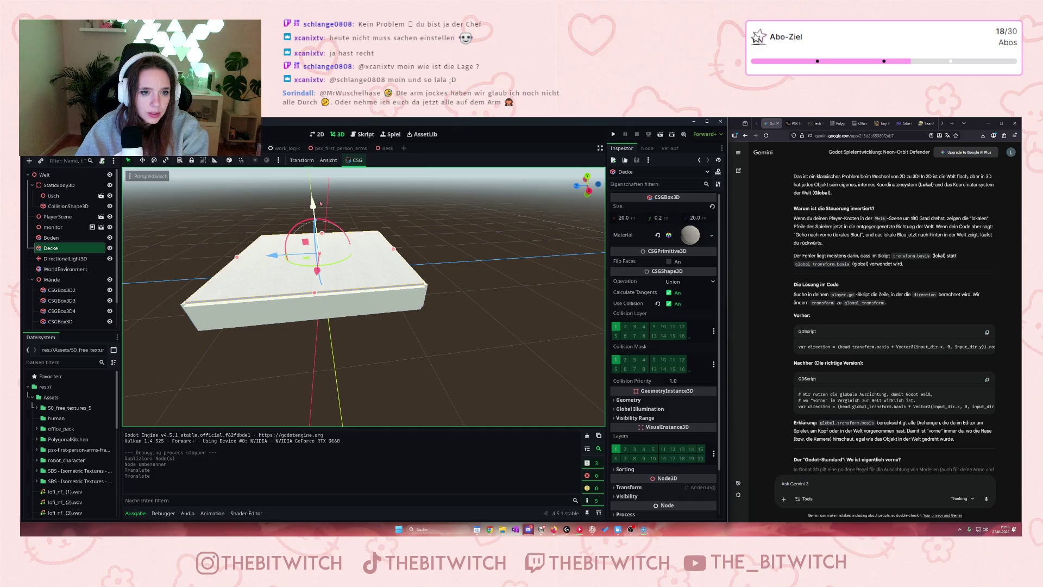
pyautogui.scroll(2, 305, 302)
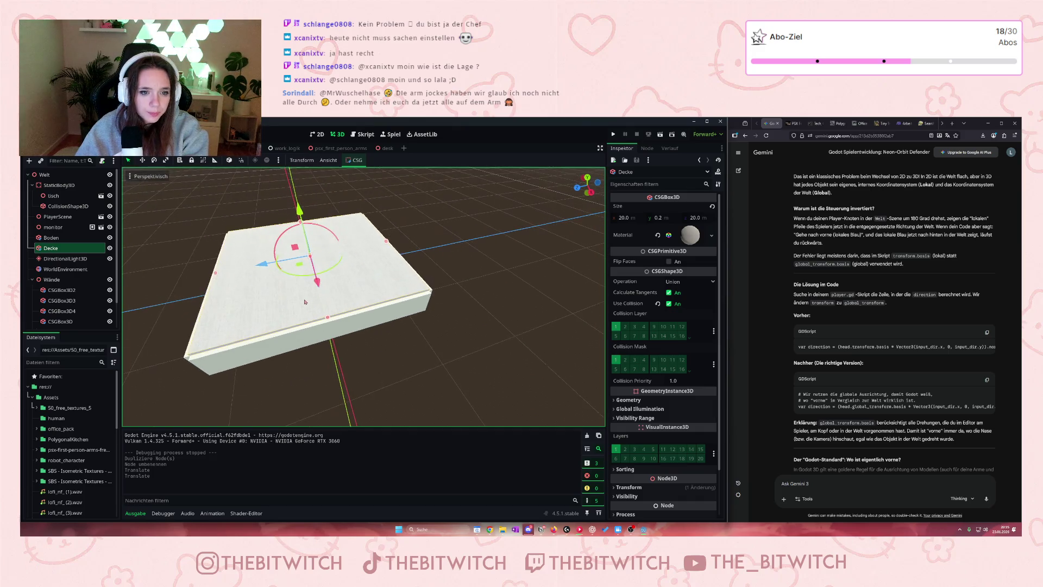
pyautogui.click(690, 235)
pyautogui.scroll(-15, 668, 359)
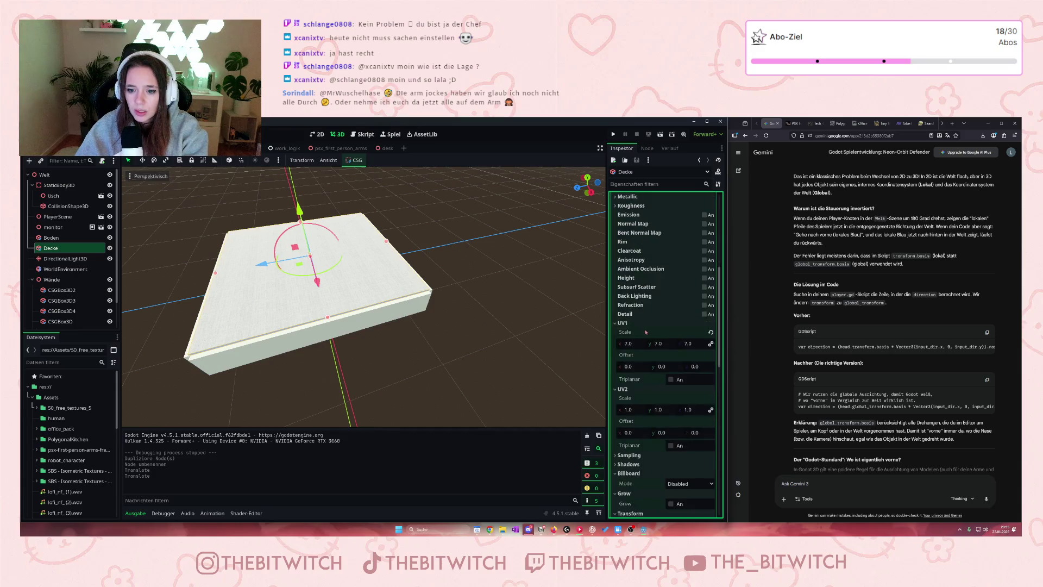
pyautogui.scroll(10, 668, 358)
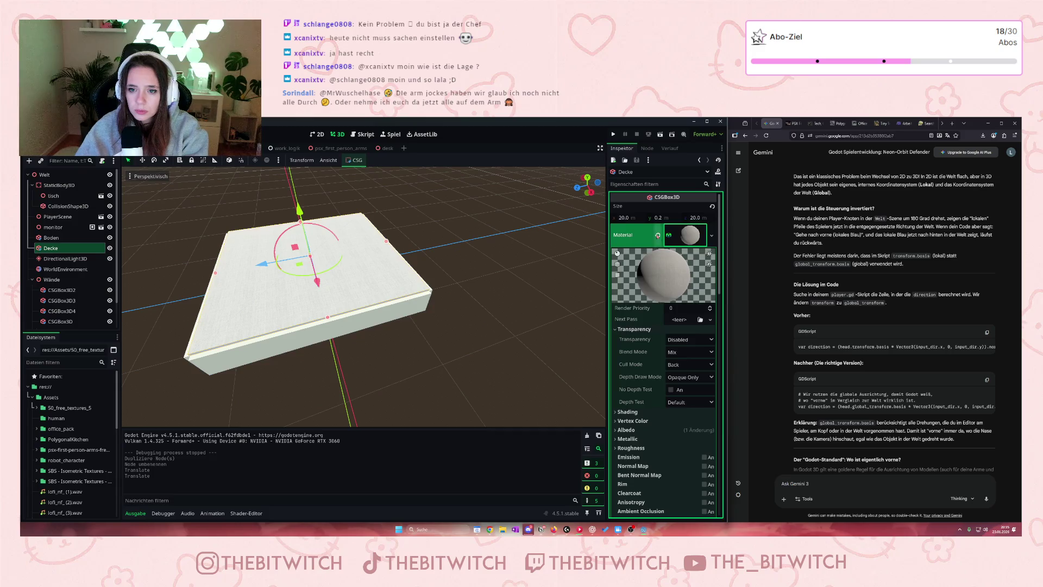
pyautogui.click(657, 234)
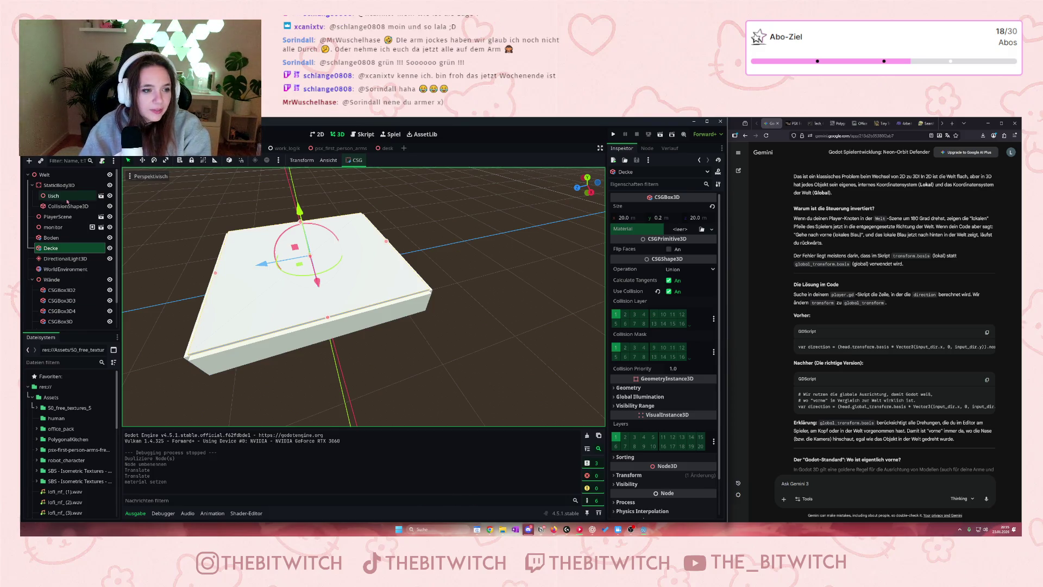
pyautogui.click(110, 248)
pyautogui.click(613, 134)
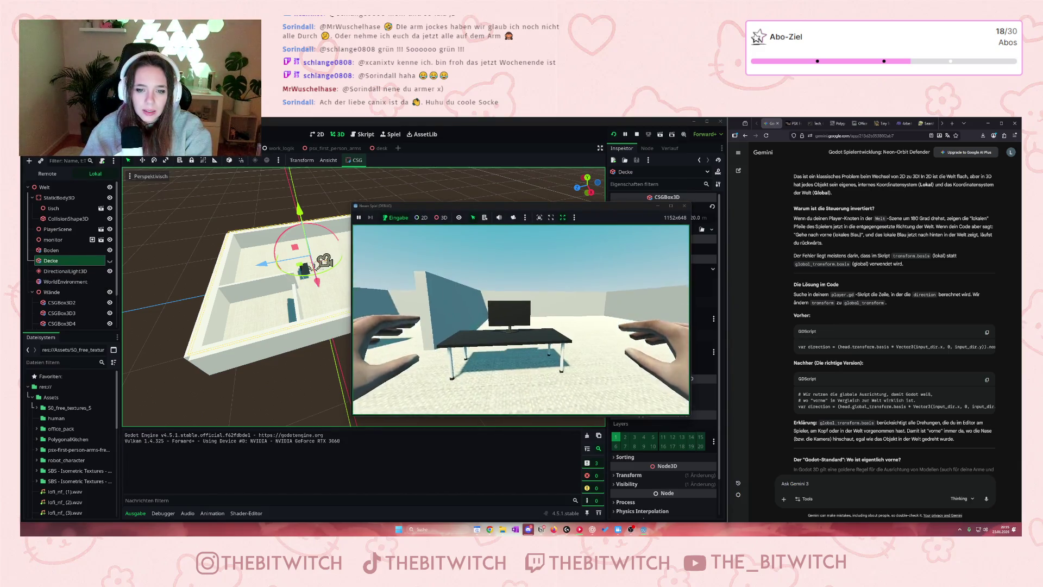
pyautogui.press('Escape')
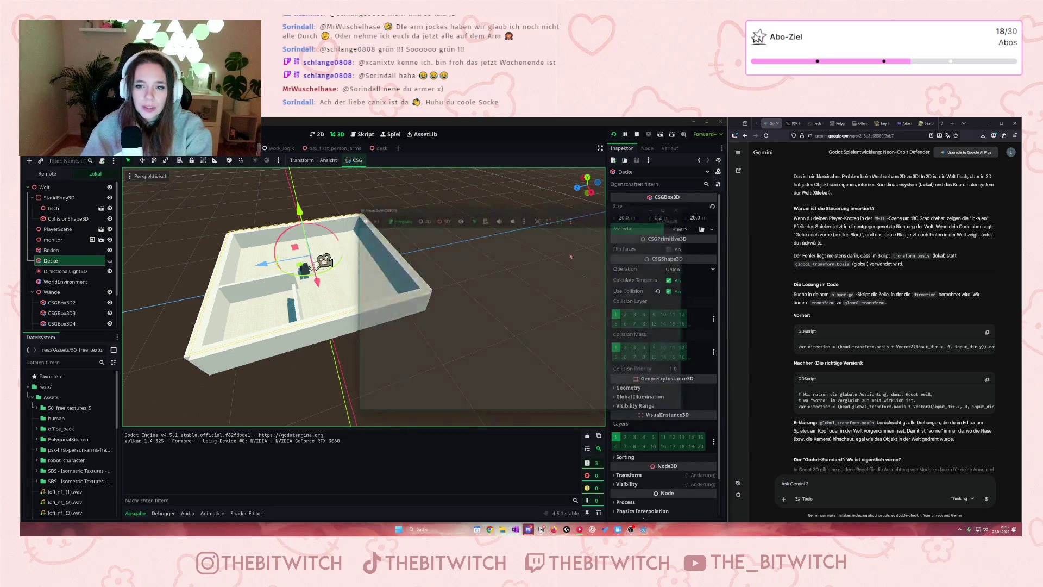
pyautogui.scroll(-1, 70, 255)
pyautogui.click(109, 249)
pyautogui.rightClick(84, 249)
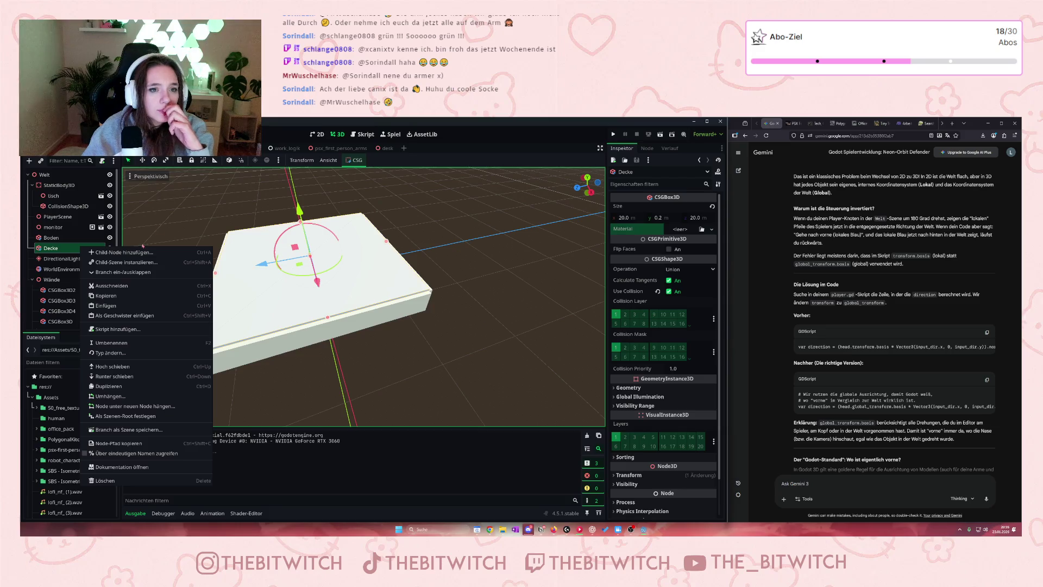
pyautogui.click(357, 172)
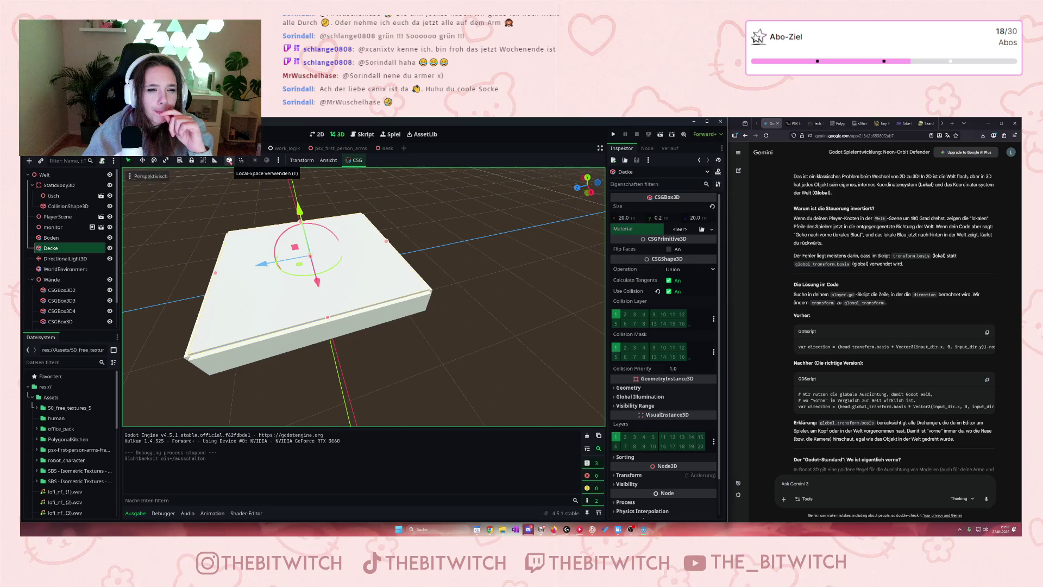
pyautogui.click(278, 160)
pyautogui.click(279, 160)
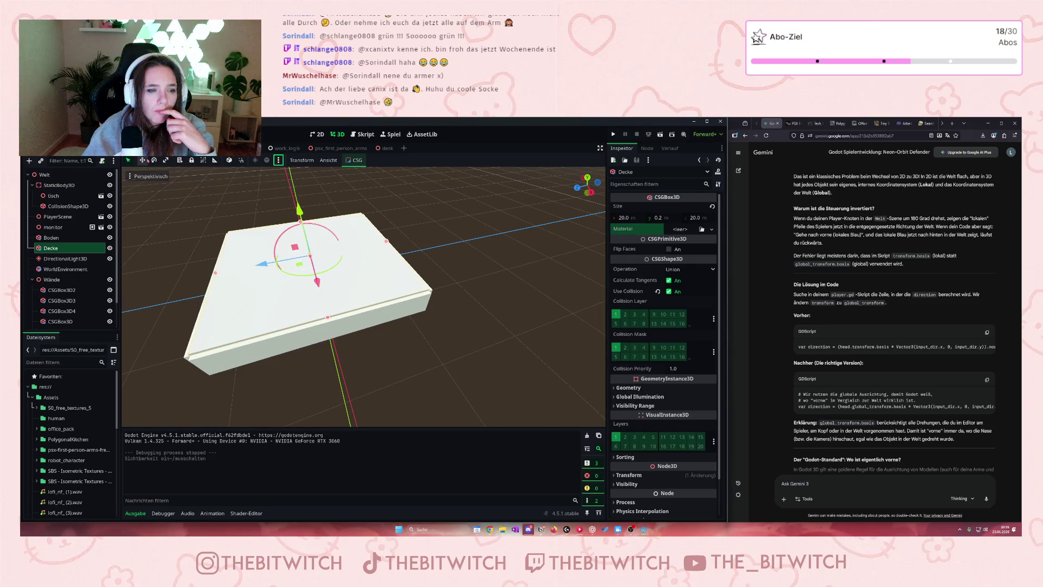
pyautogui.click(876, 485)
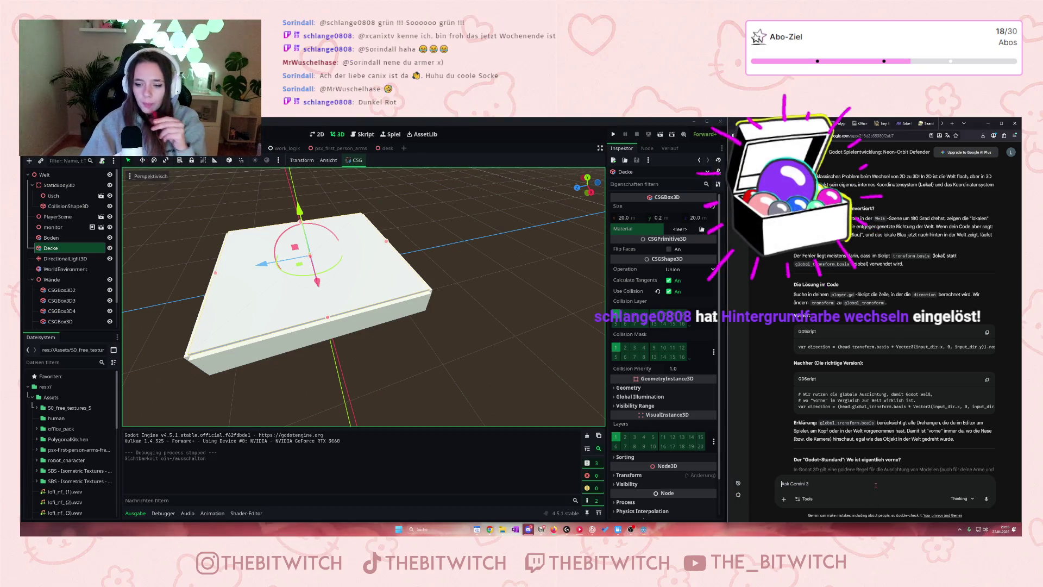
pyautogui.write('Ich')
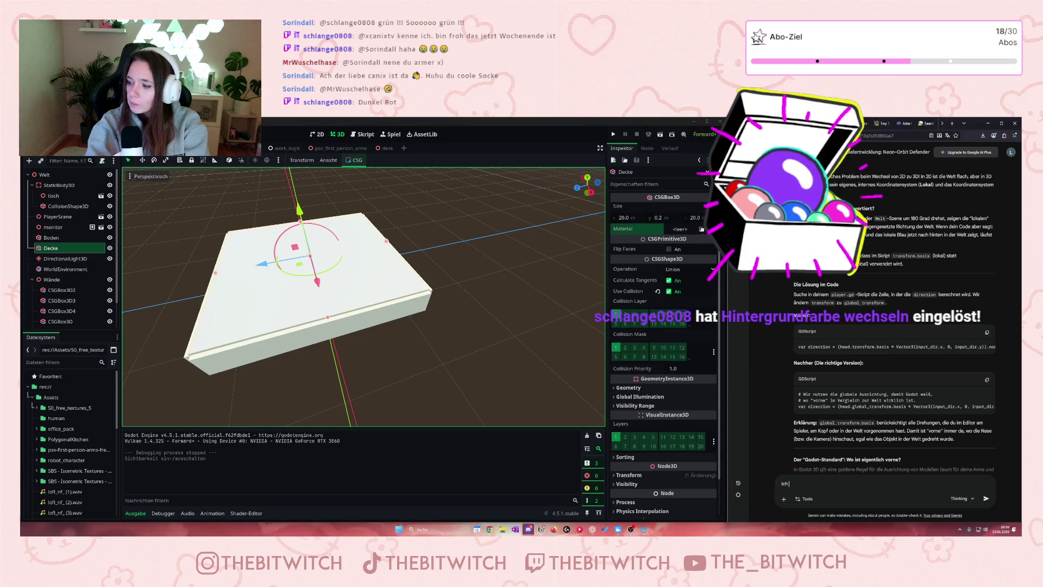